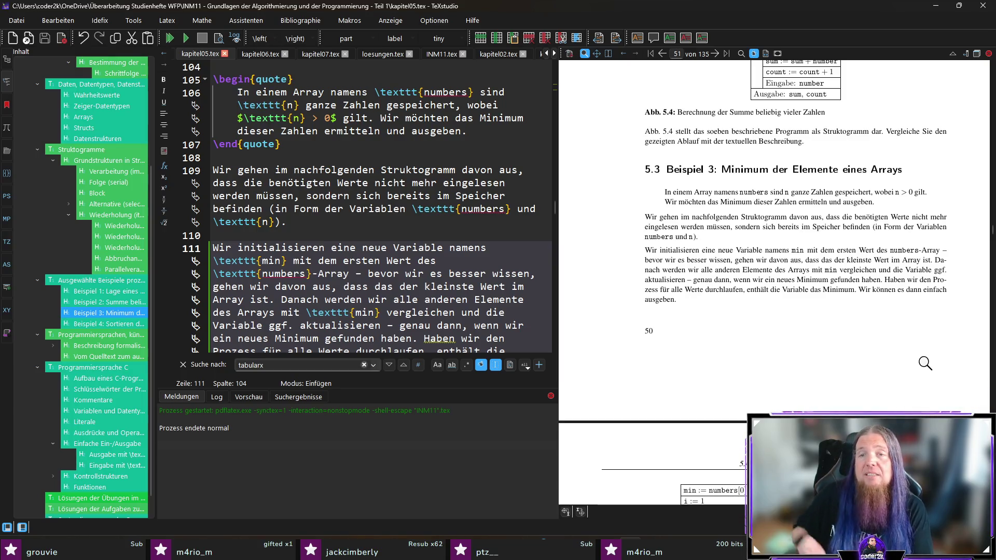
Insert 'nämlich' before 'genau' in line 111 and recompile the PDF.
left_click(695, 282, "ctrl")
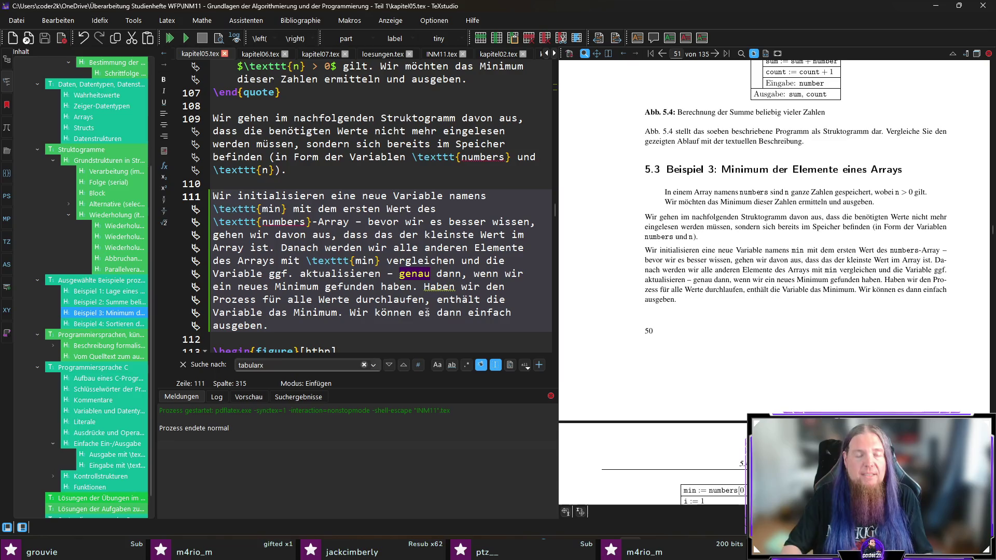
type("nämlich")
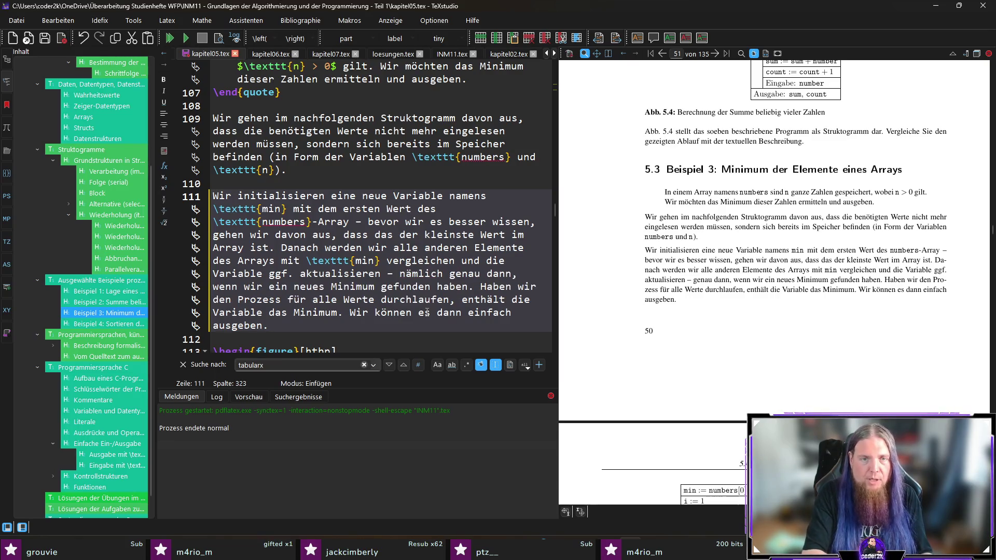
key("F5")
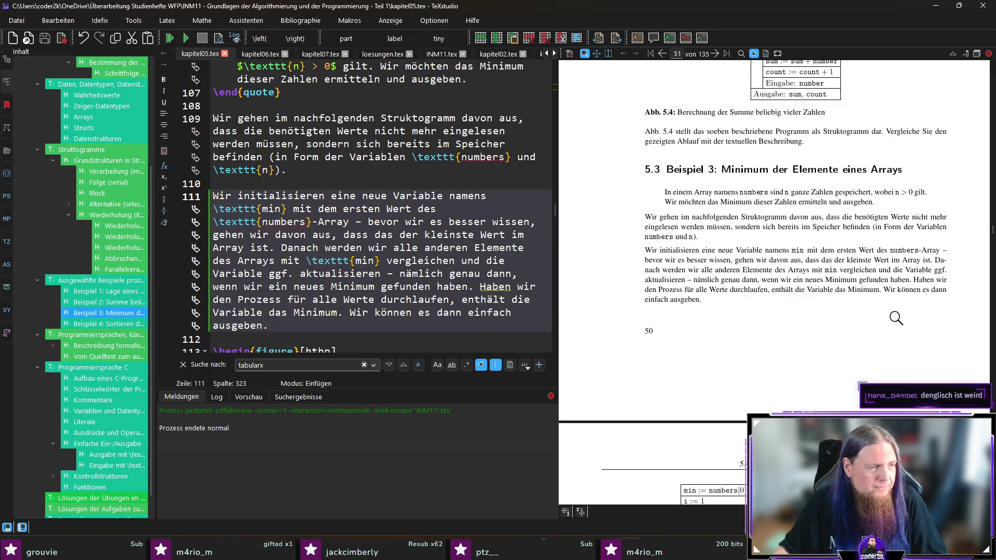
Scroll to the Abb. 5.5 structogram and magnify its numbers[i] < min? condition and ja branch.
scroll(896, 317, "down", 5)
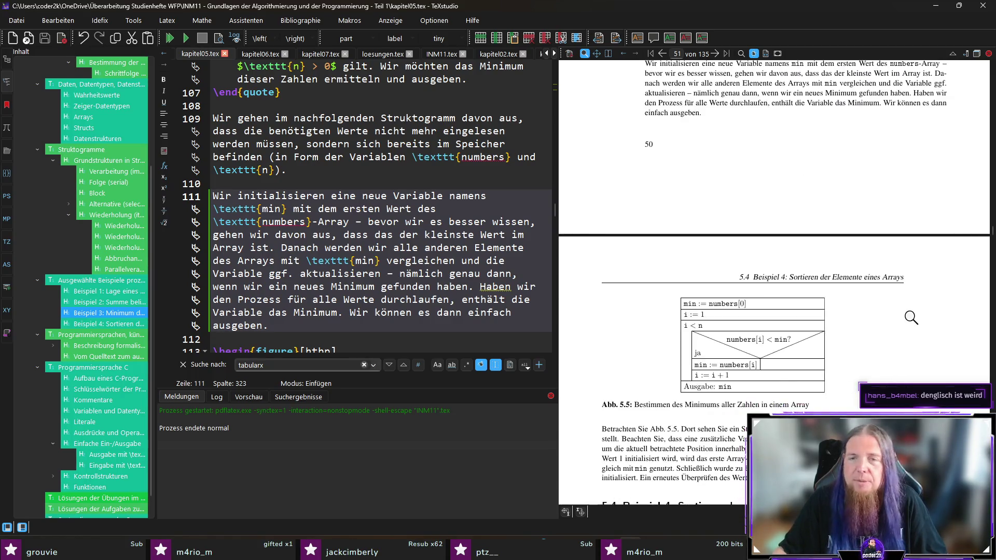
scroll(911, 317, "down", 2)
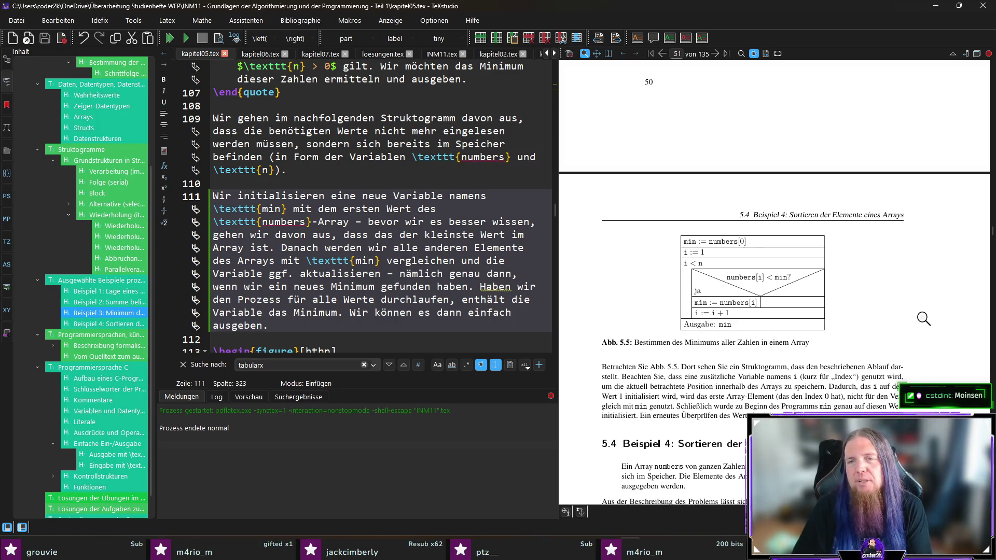
left_click_drag(761, 281, 781, 277)
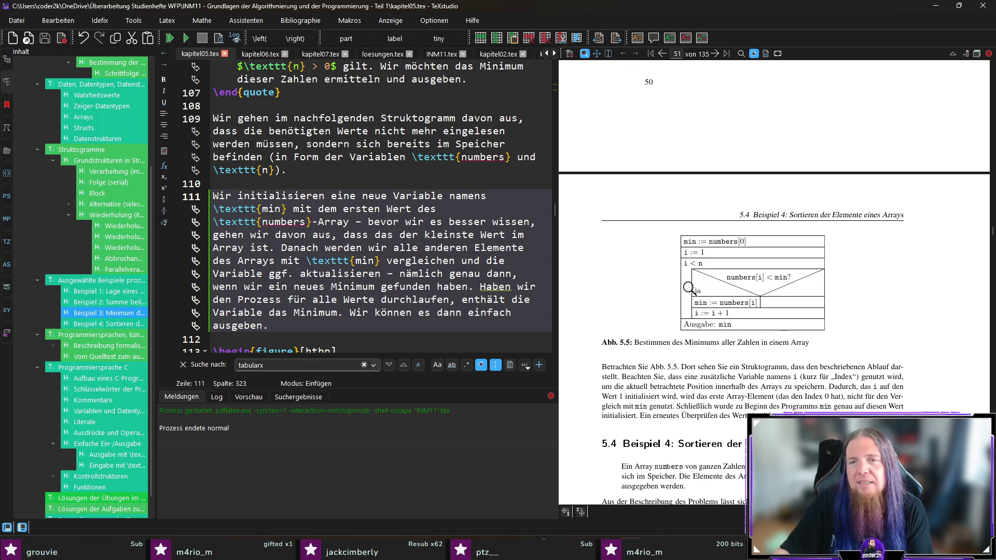
mouse_move(689, 288)
left_mouse_down()
mouse_move(706, 301)
mouse_move(744, 299)
mouse_move(739, 314)
mouse_move(695, 327)
left_mouse_up()
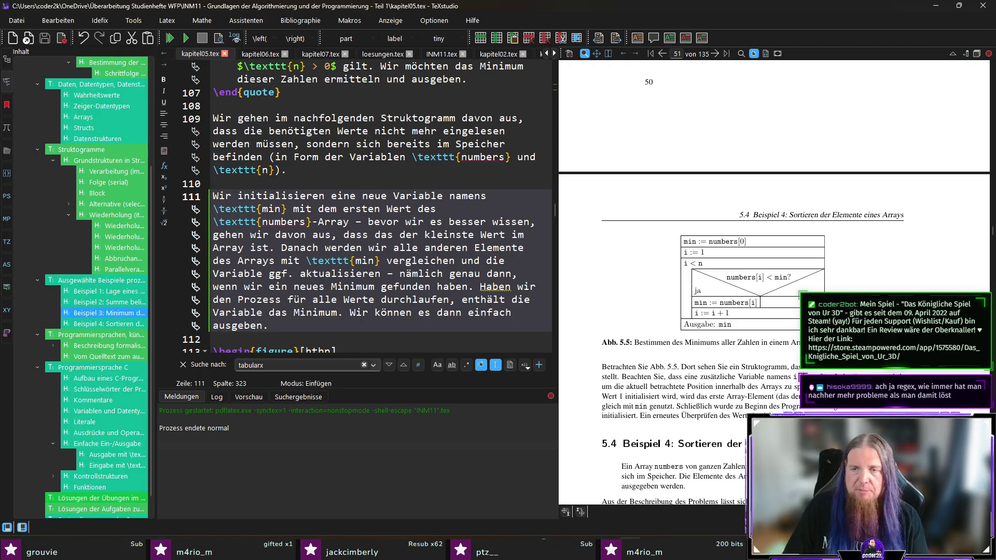
Scroll the preview onto page 52, showing the Abb. 5.5 explanation and section 5.4's start.
scroll(907, 318, "down", 2)
scroll(908, 318, "down", 1)
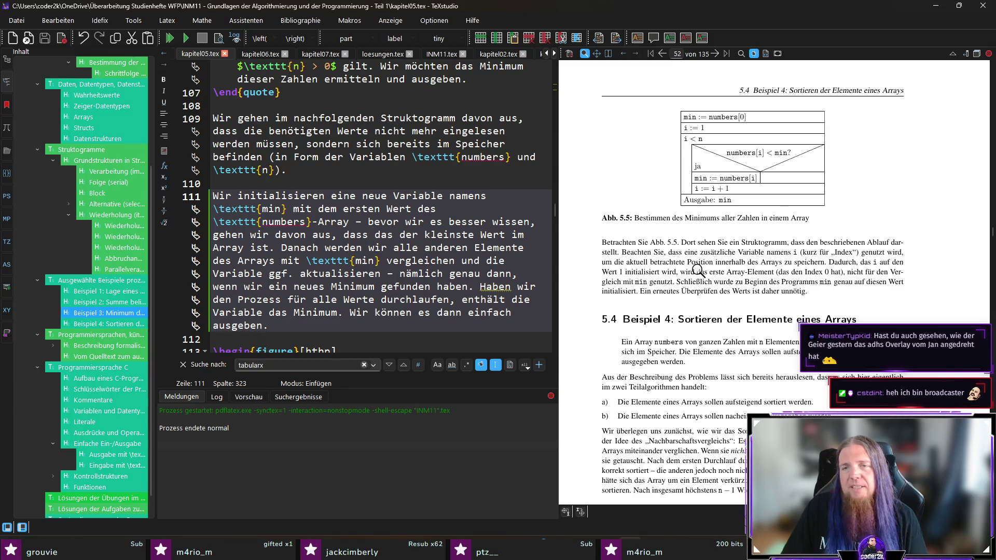
Insert 'Position zu speichern, an der der' in the variable i sentence, swap in 'Wert' and 'steht', and recompile.
left_click(638, 261, "ctrl")
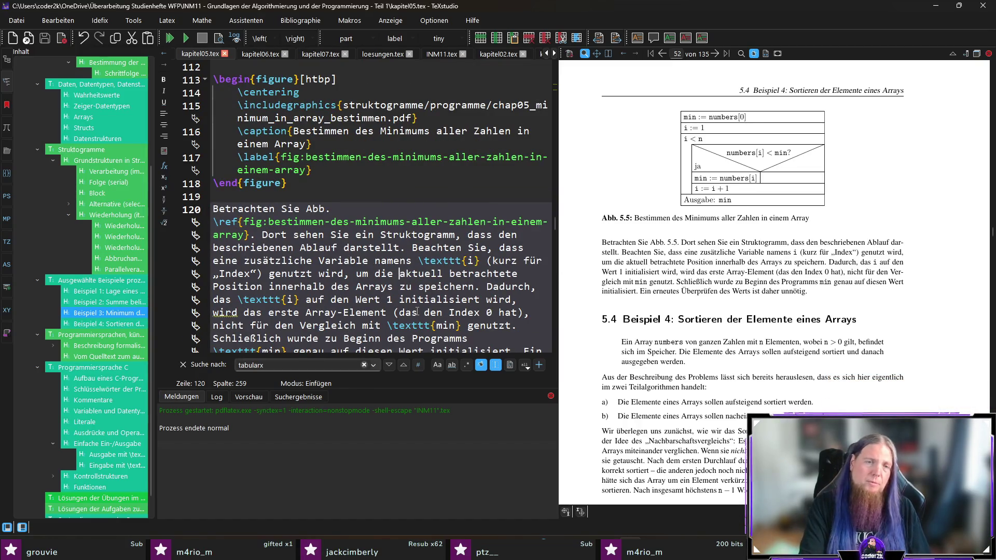
type("Position ")
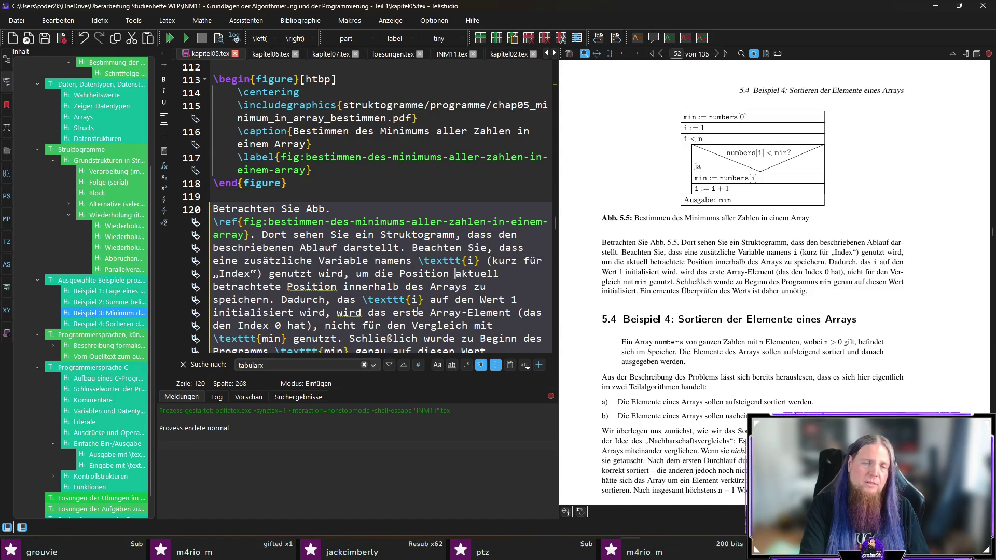
type("zu speichern")
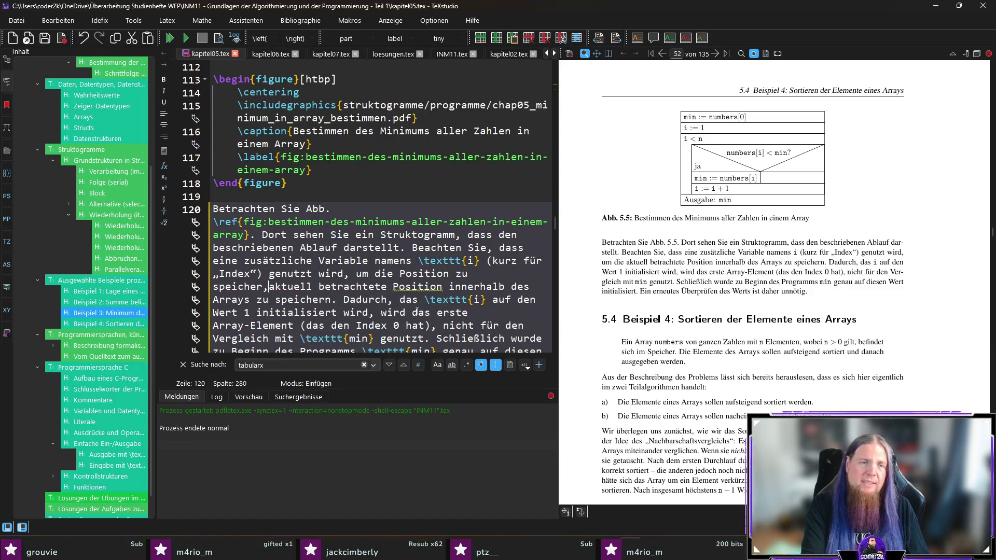
type(", ")
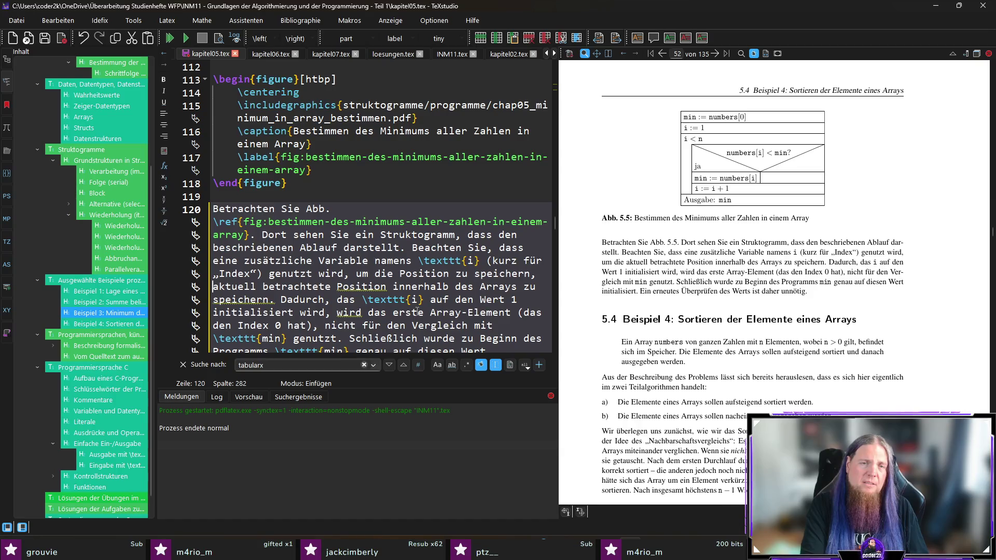
type("an der der")
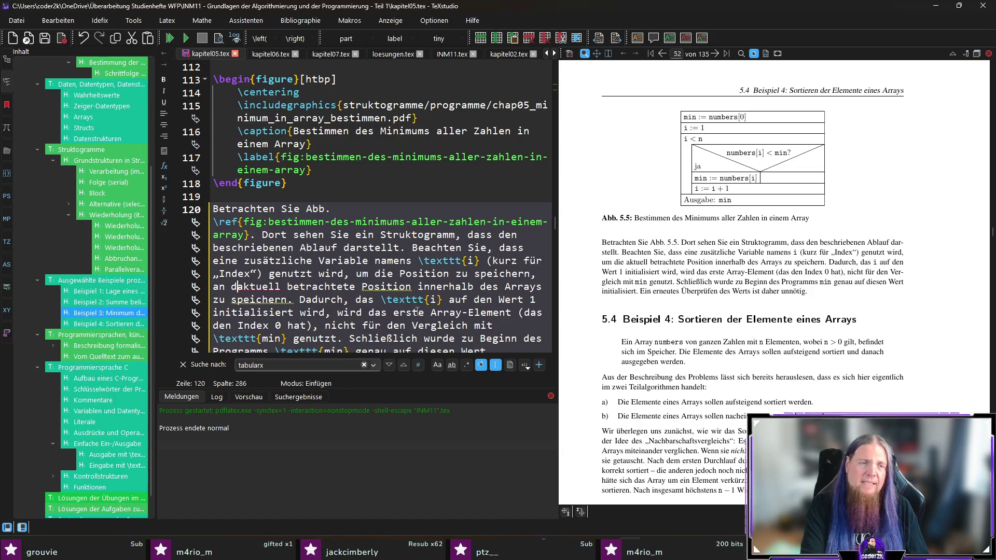
key("ctrl+Right")
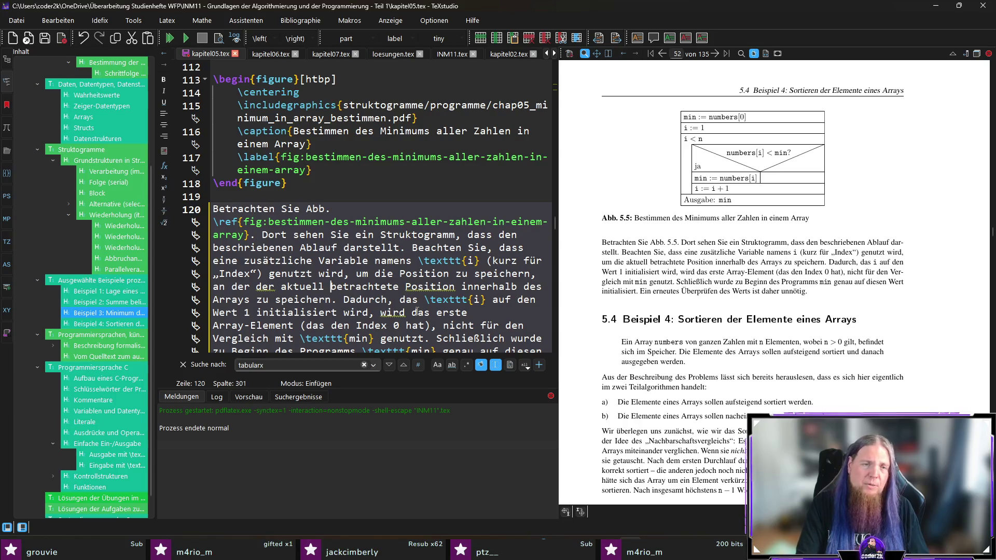
key("ctrl+shift+Left")
type("Wert")
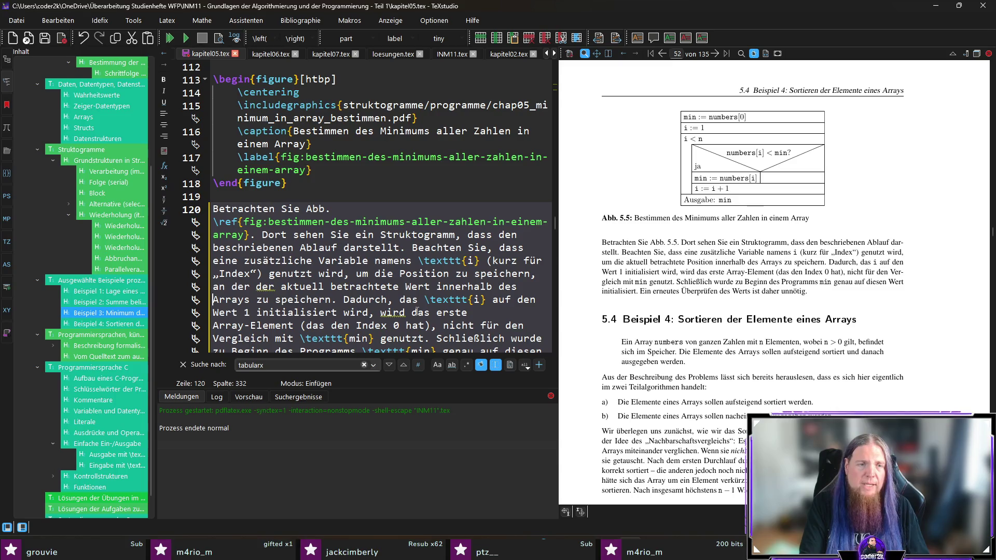
key("ctrl+shift+Right")
key("ctrl+shift+Right")
type("steht")
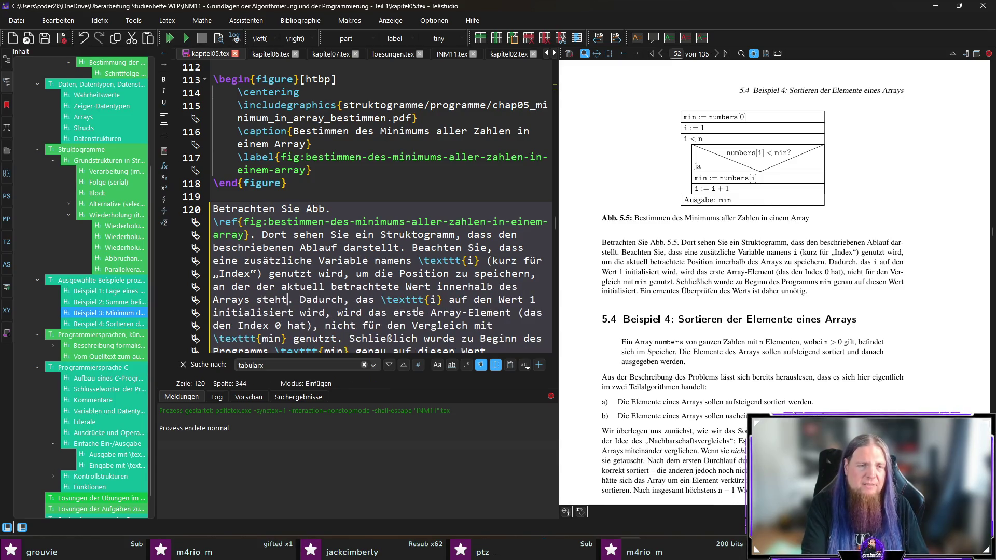
key("F5")
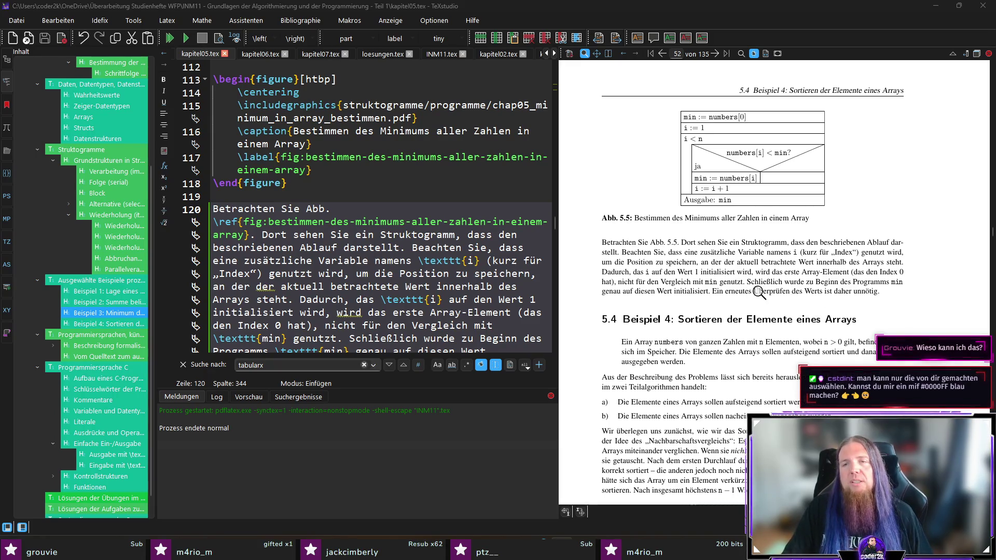
Check the re-checking sentence, scroll through section 5.4, and place the cursor above its heading.
left_click(838, 294, "ctrl")
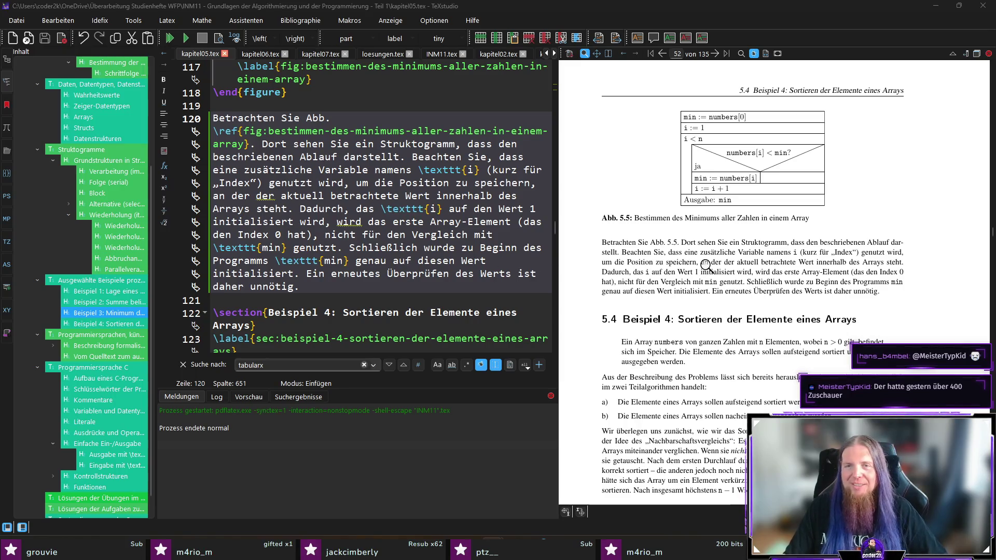
scroll(865, 256, "down", 1)
scroll(865, 255, "down", 1)
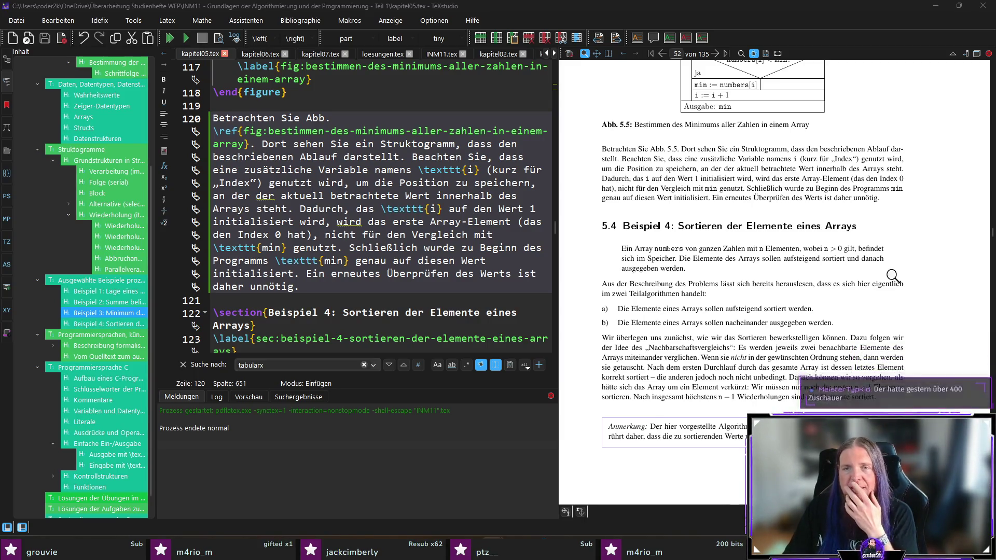
scroll(678, 222, "down", 8)
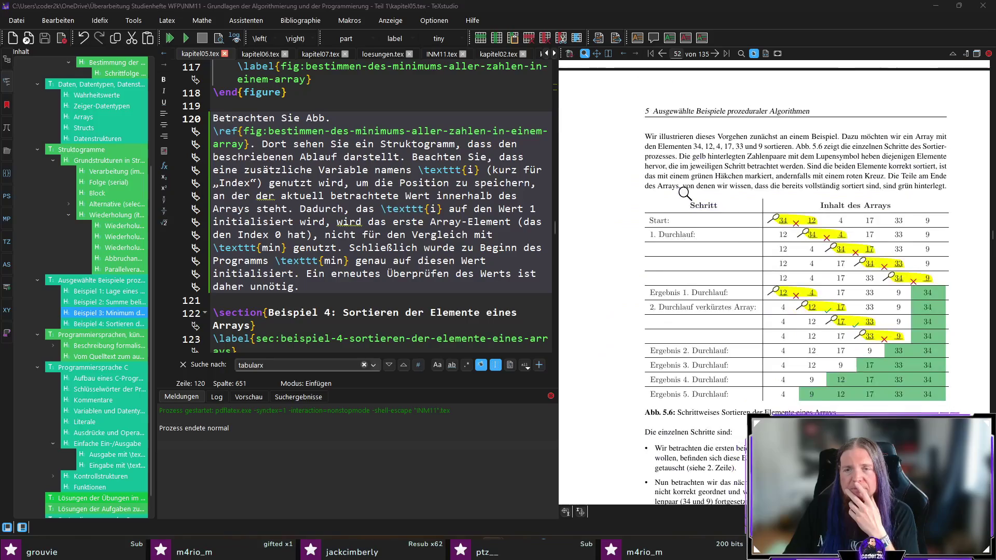
scroll(684, 193, "up", 8)
left_click(639, 259, "ctrl")
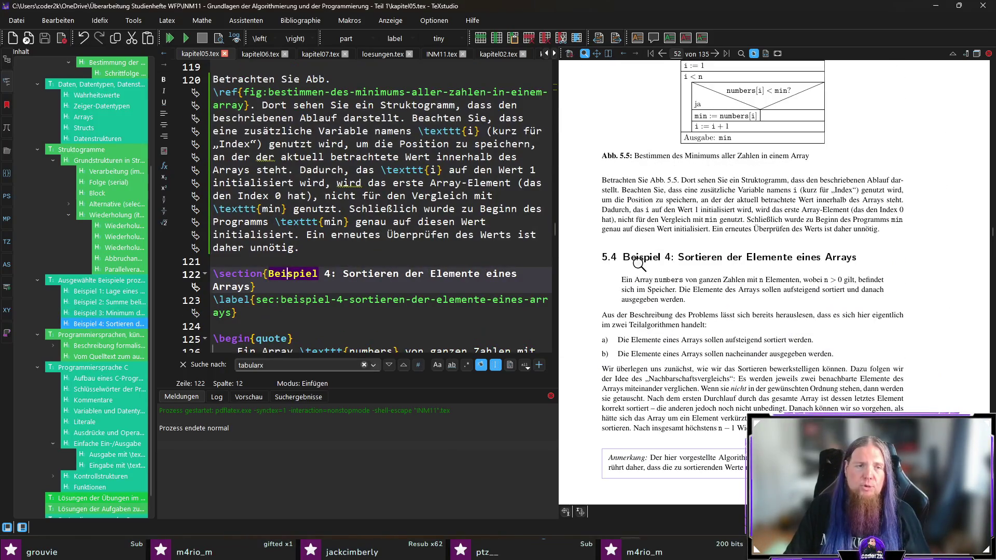
key("Up")
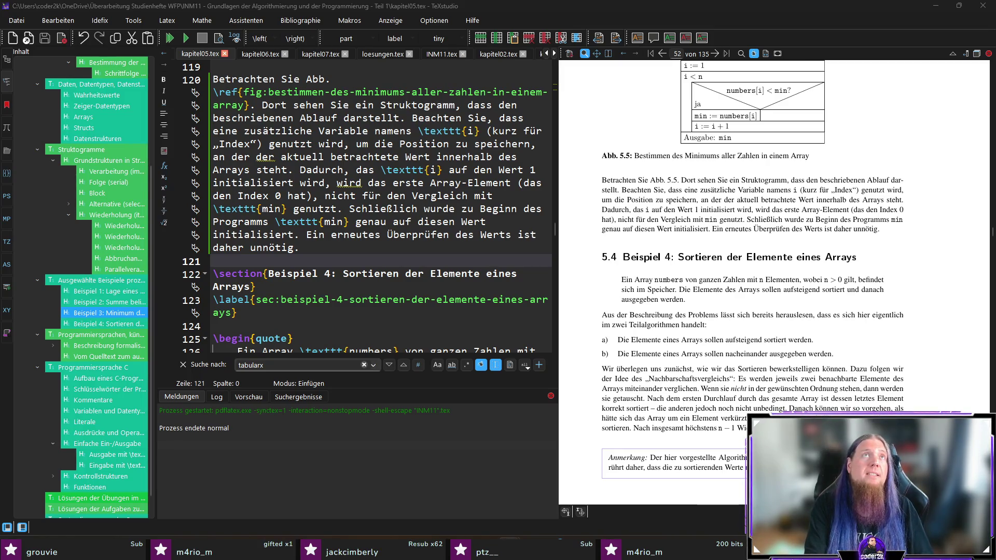
In ChatStyle.gg, keep Main Scene active and open, then close, the coder2k style editor.
key("alt+Tab")
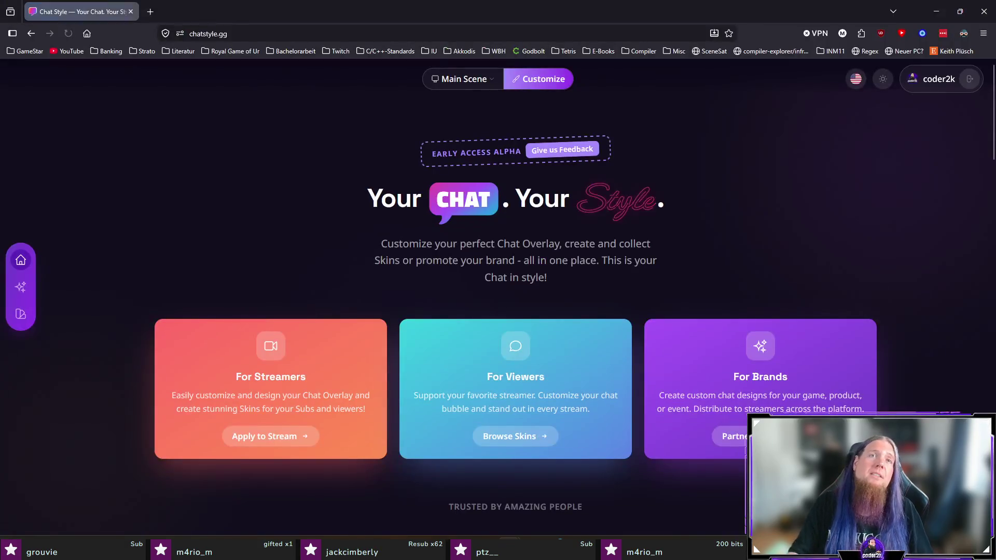
left_click(450, 81)
left_click(461, 120)
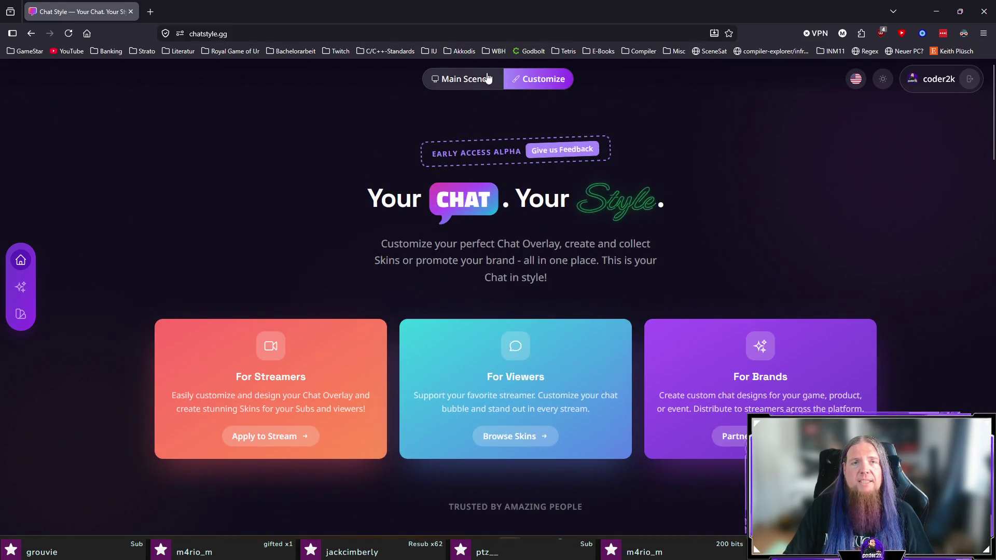
scroll(475, 106, "down", 3)
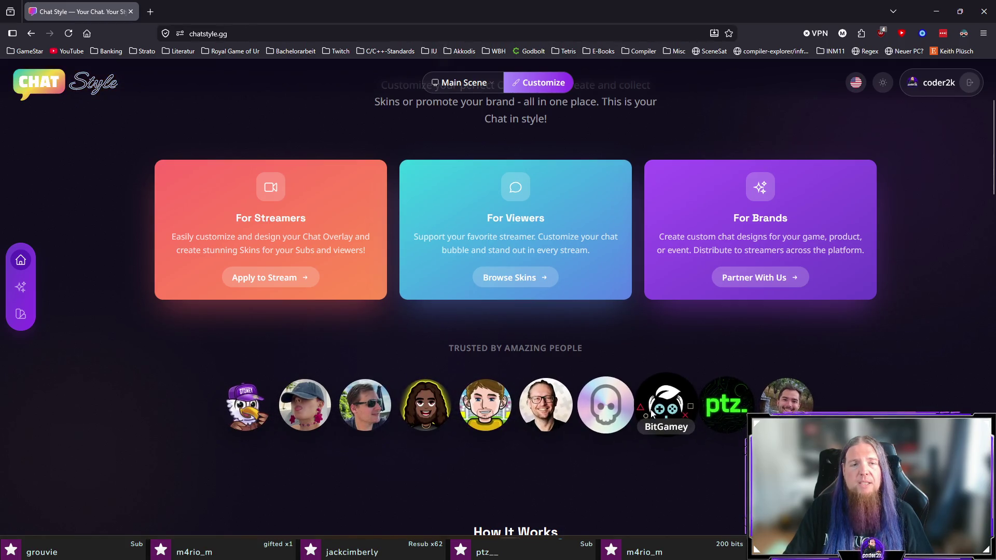
scroll(422, 222, "up", 3)
left_click(543, 85)
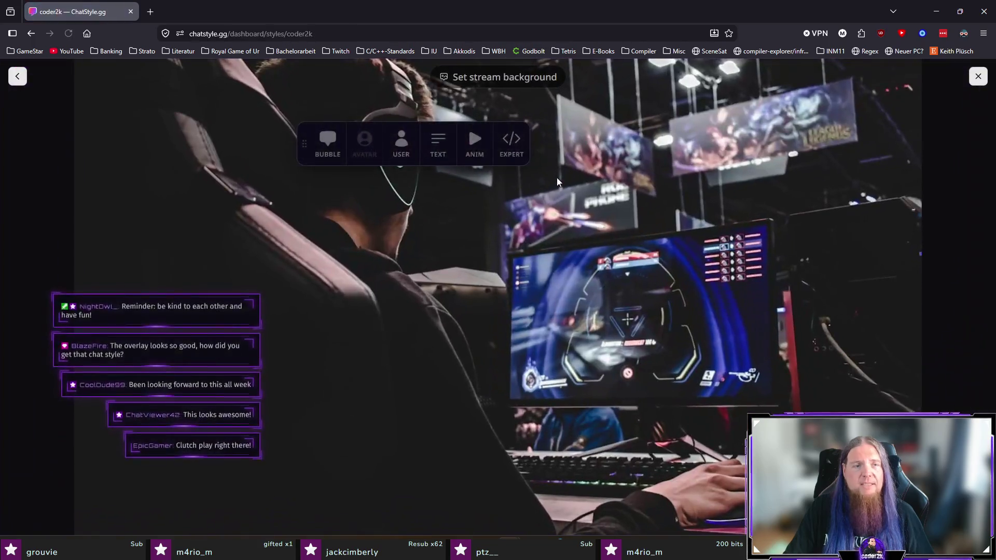
left_click(17, 76)
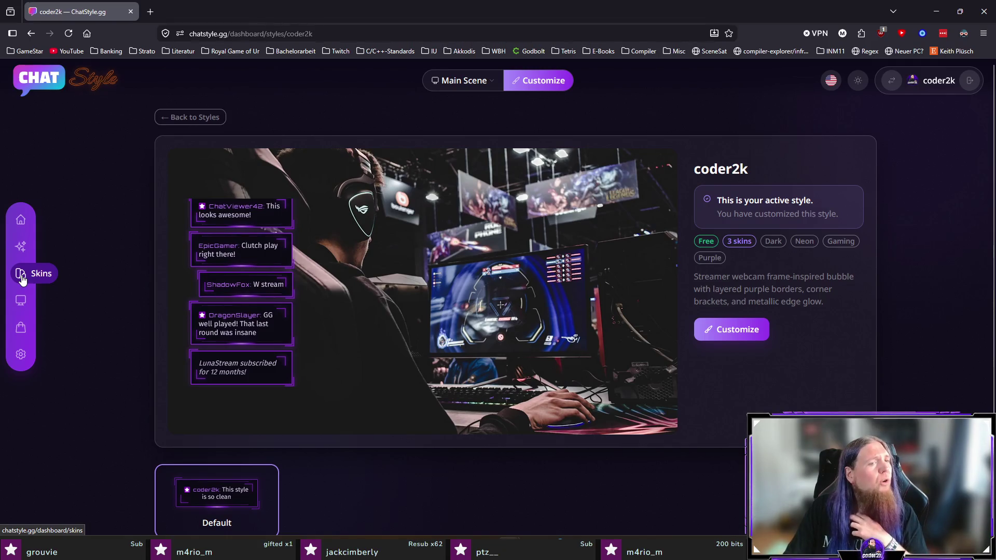
Move from account settings through Skins and Styles back to the Skins list.
left_click(20, 355)
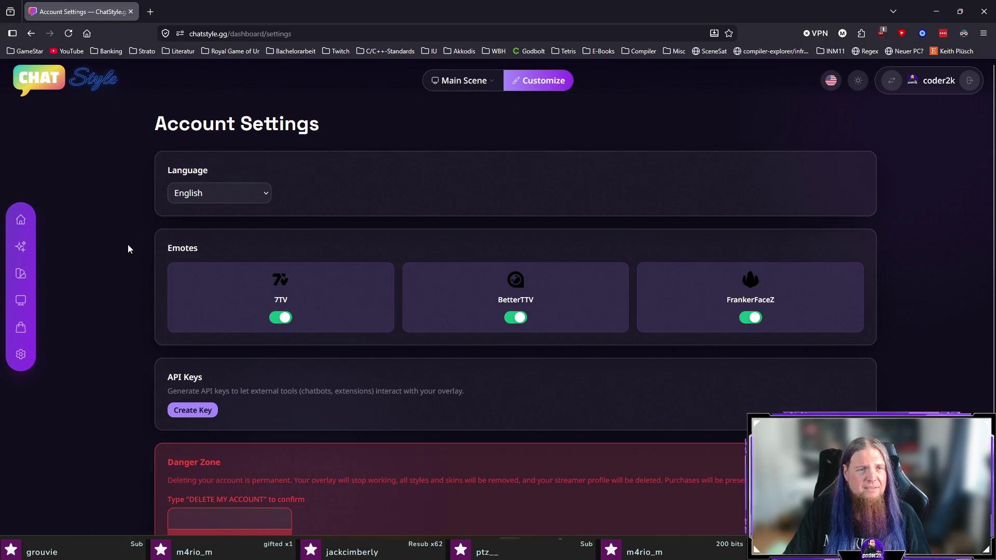
scroll(128, 249, "down", 2)
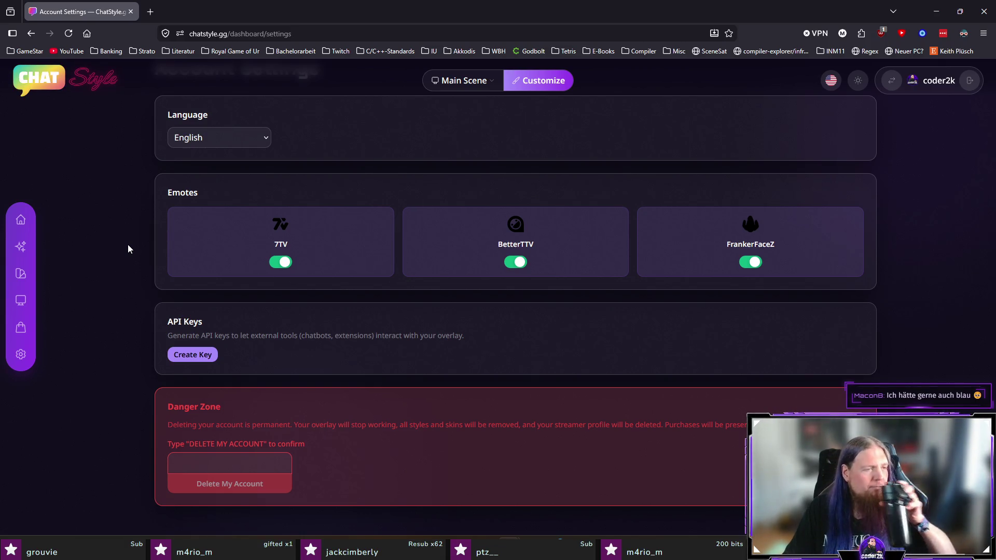
left_click(21, 273)
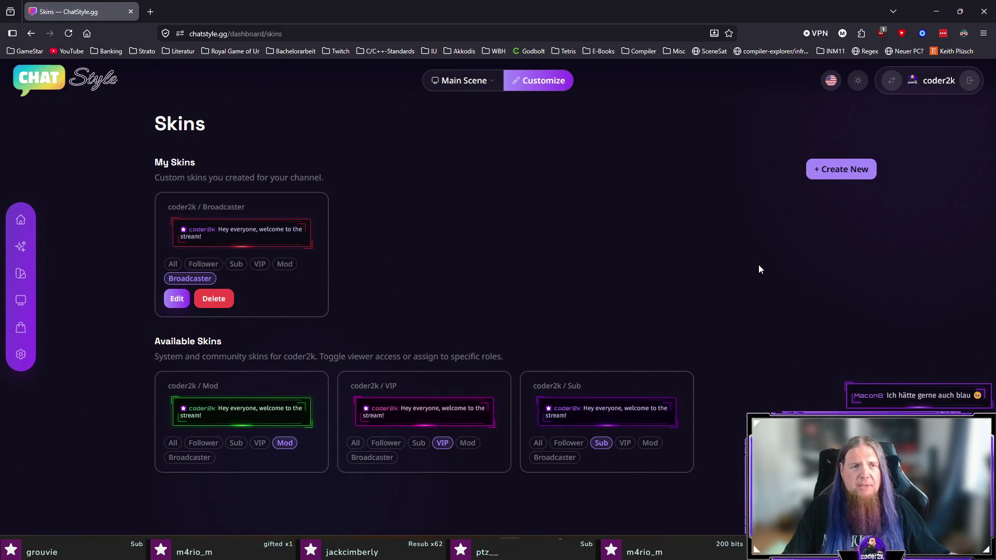
left_click(21, 246)
left_click(21, 272)
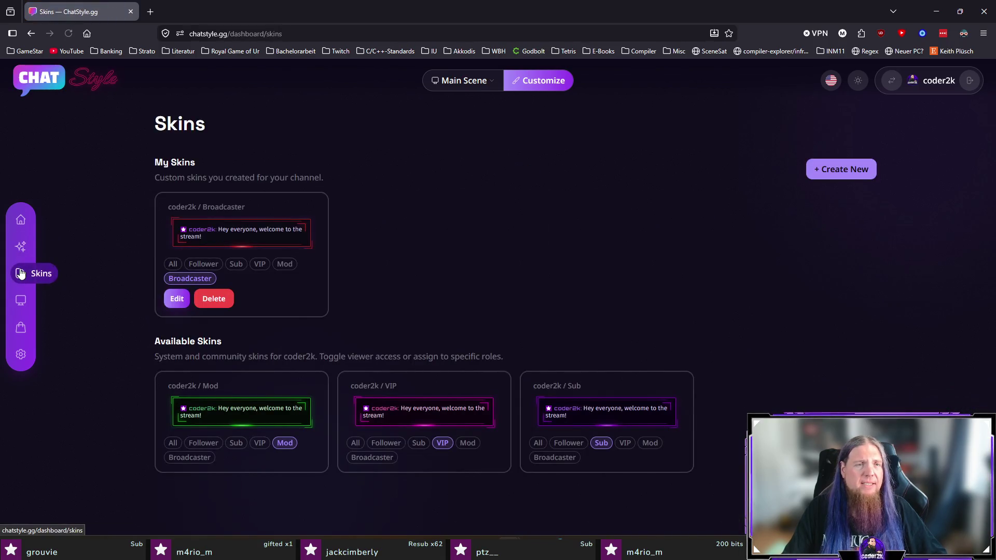
Read the Available Skins description and bring up the Switch Mode popup.
left_click_drag(225, 176, 387, 177)
left_click(482, 196)
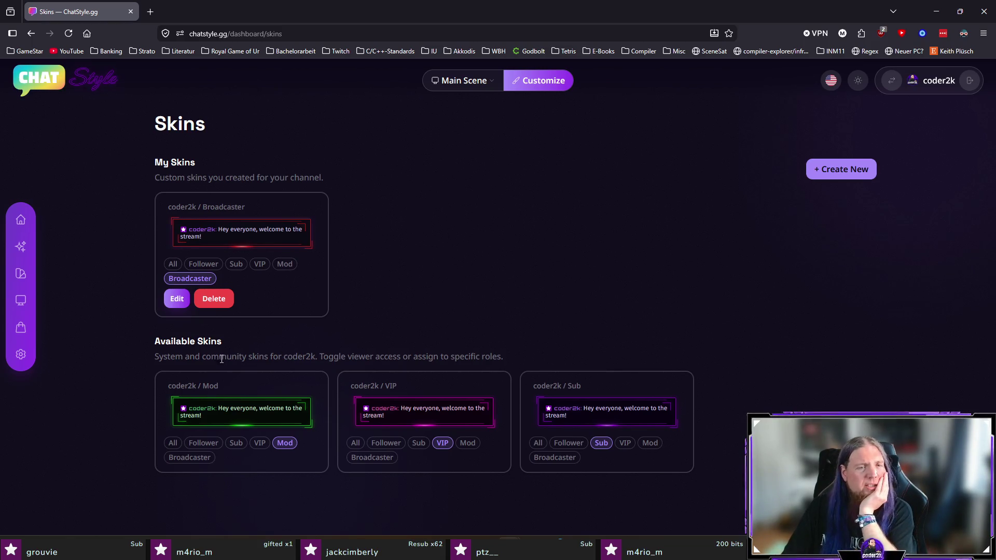
left_click_drag(195, 356, 512, 356)
left_click(458, 356)
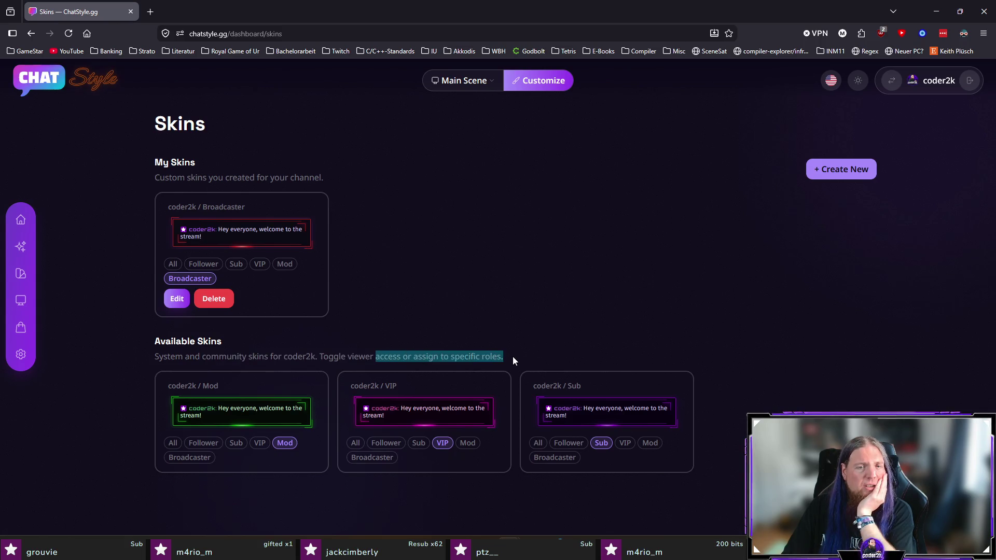
left_click(513, 356)
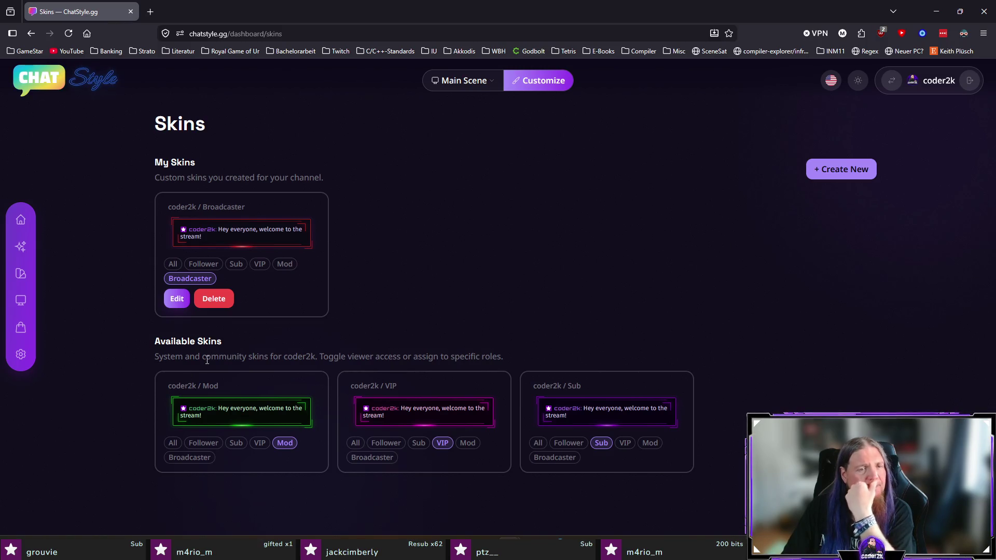
left_click_drag(206, 357, 270, 356)
left_click(340, 337)
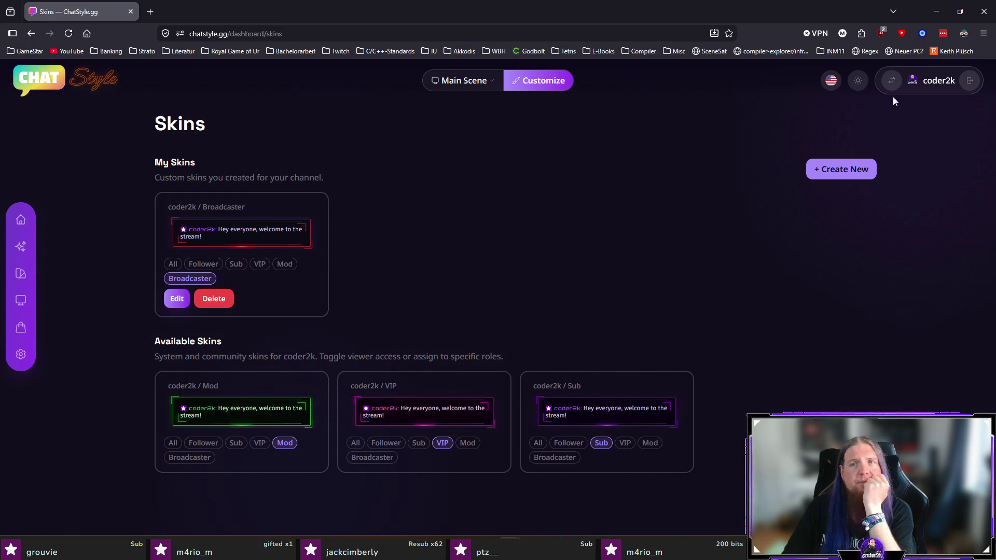
left_click(892, 82)
Switch to Viewer mode, scroll through Streamers You Follow, and return to the Dashboard top.
left_click(873, 123)
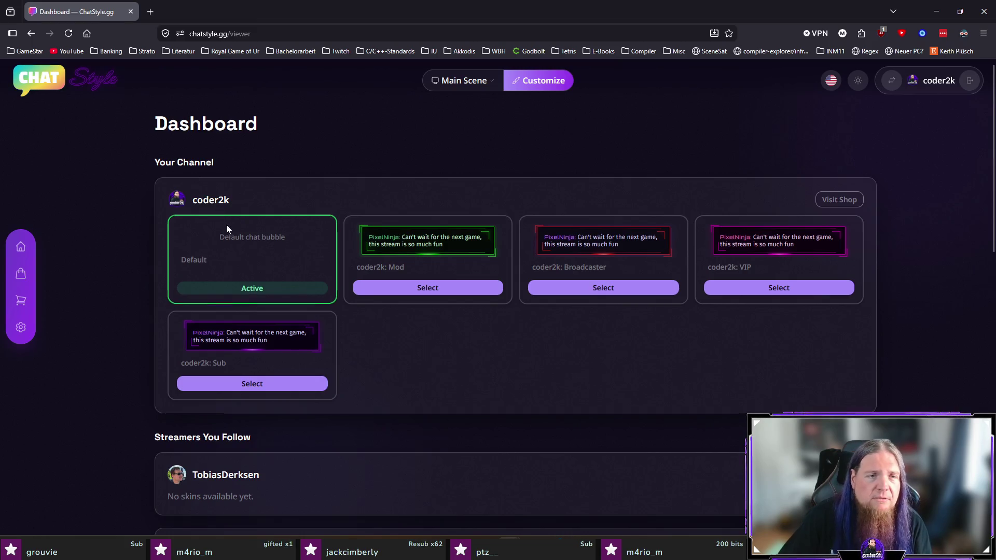
scroll(114, 285, "down", 3)
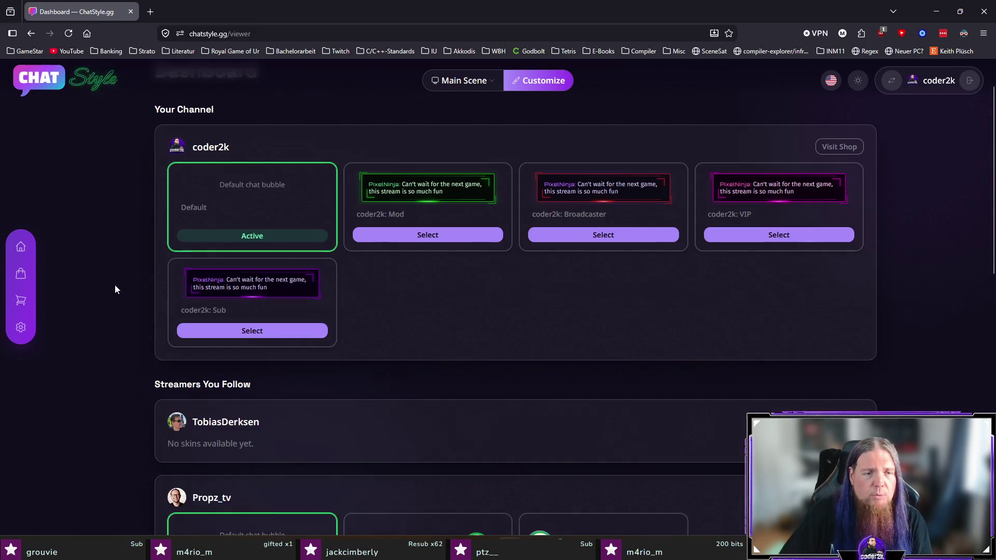
scroll(114, 280, "down", 2)
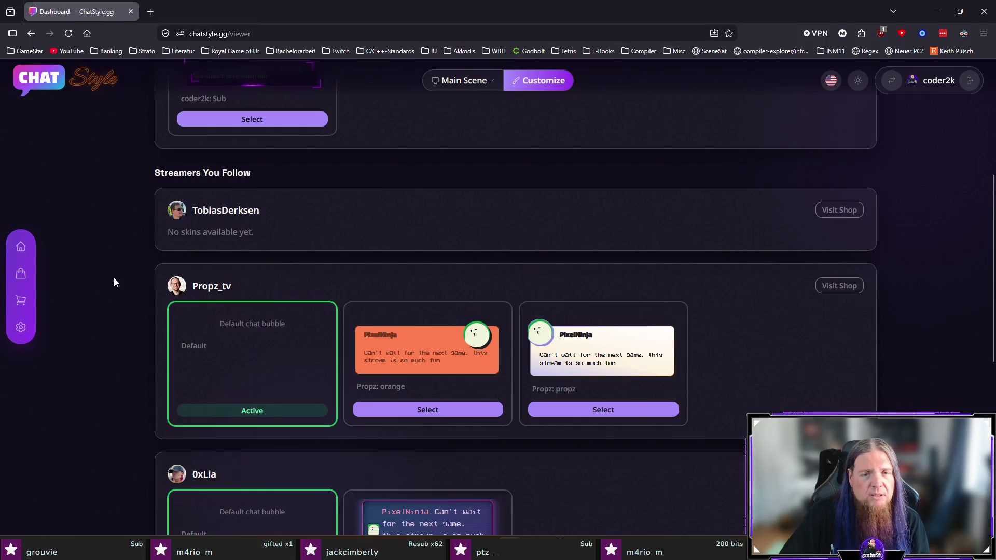
scroll(113, 278, "down", 2)
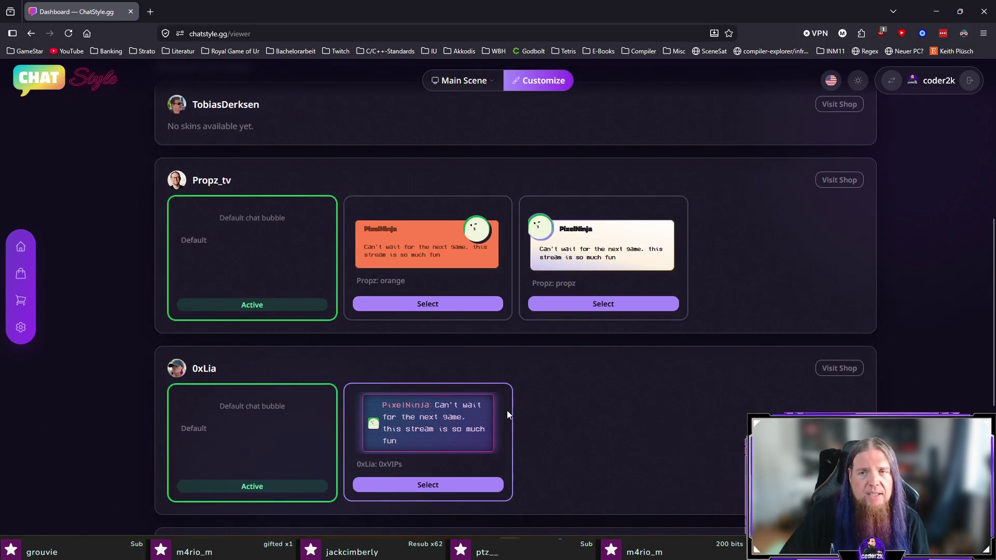
scroll(506, 409, "down", 4)
scroll(514, 350, "up", 8)
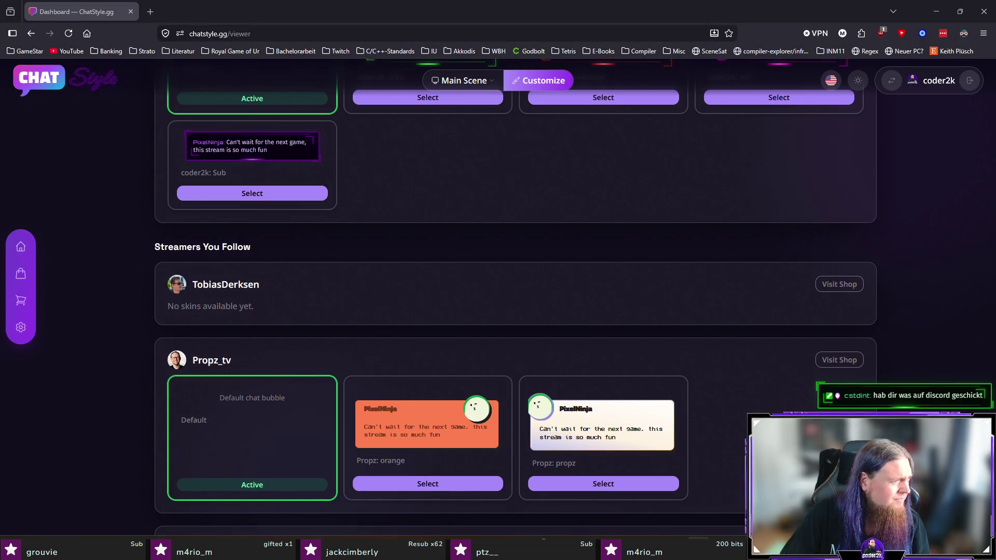
scroll(366, 323, "up", 4)
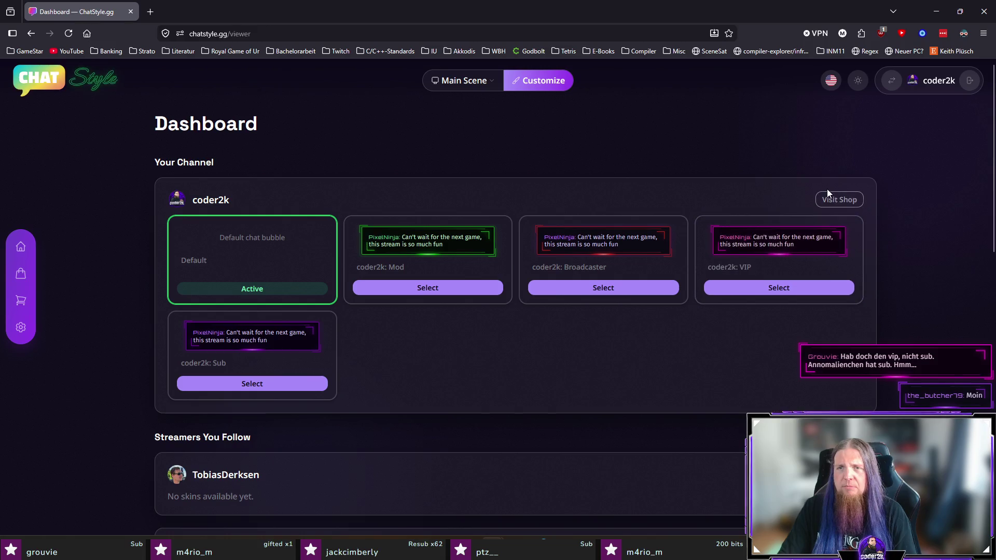
Visit the coder2k shop, return Home, and open the coder2k streamer Dashboard.
left_click(837, 201)
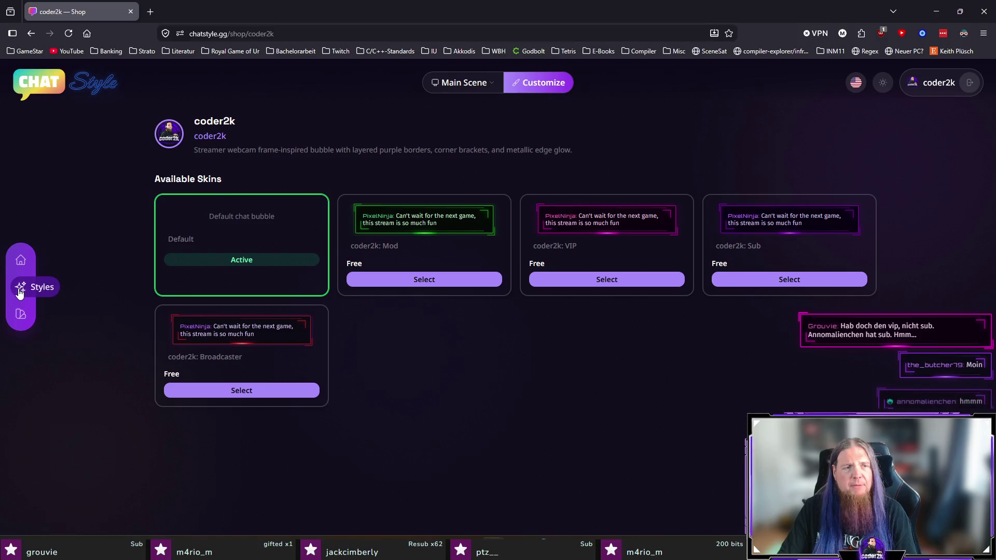
left_click(21, 259)
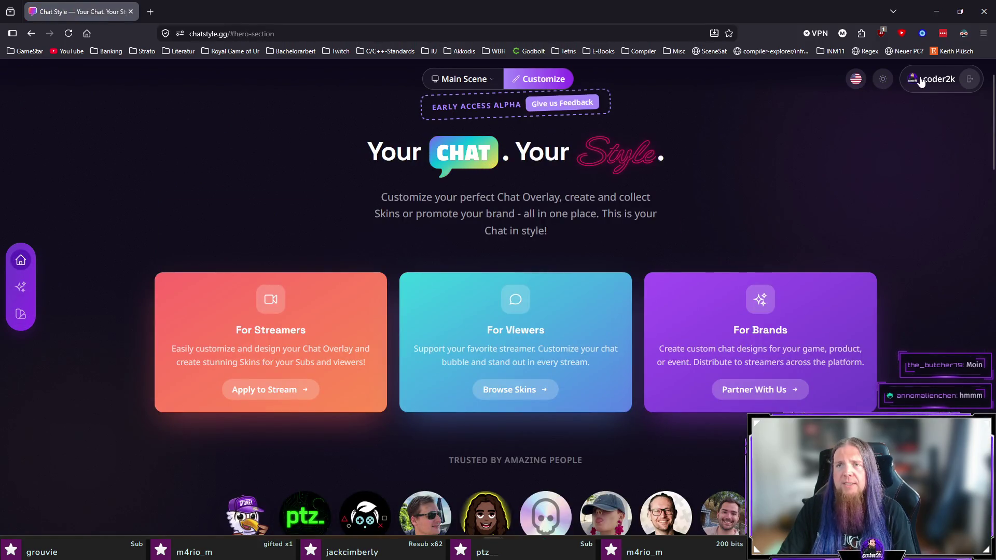
left_click(920, 81)
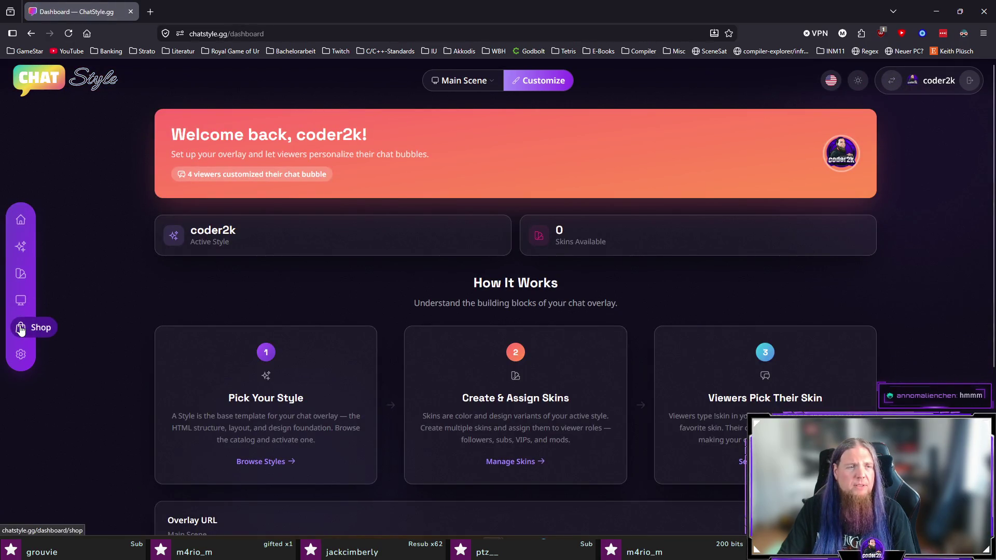
Open the Shop page and look over the empty shop message and Marketplace skins like Propz.
left_click(47, 324)
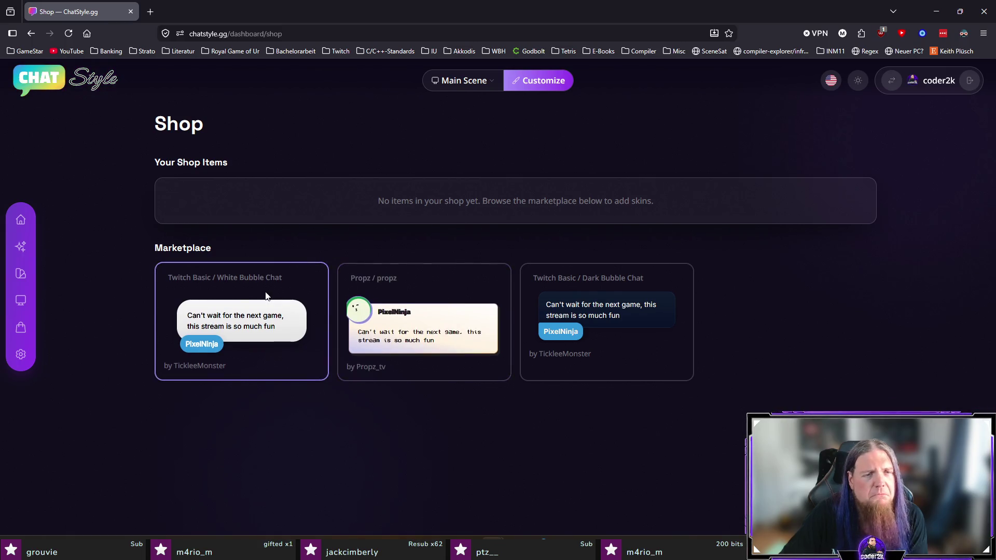
double_click(178, 251)
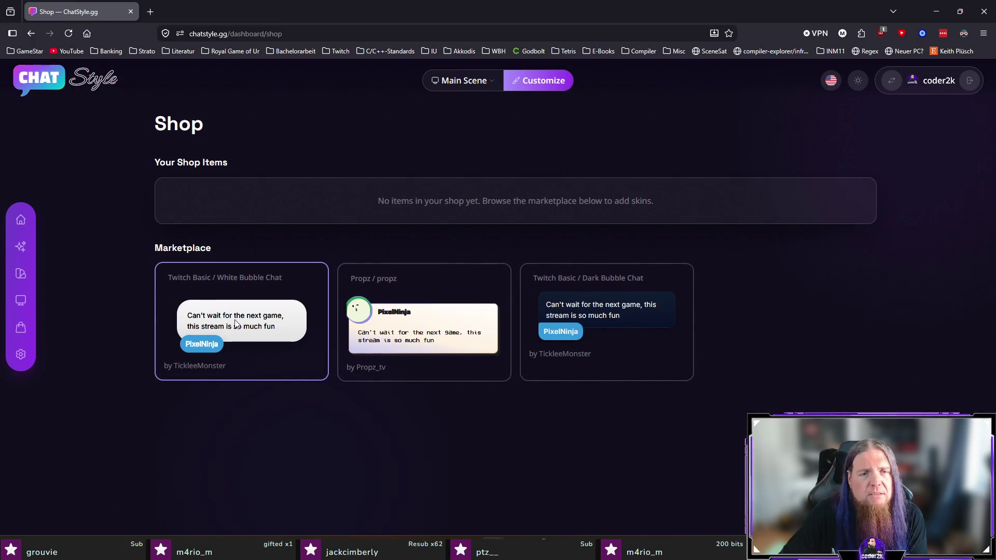
mouse_move(441, 340)
left_mouse_down()
mouse_move(443, 248)
mouse_move(453, 234)
left_mouse_up()
left_click(453, 233)
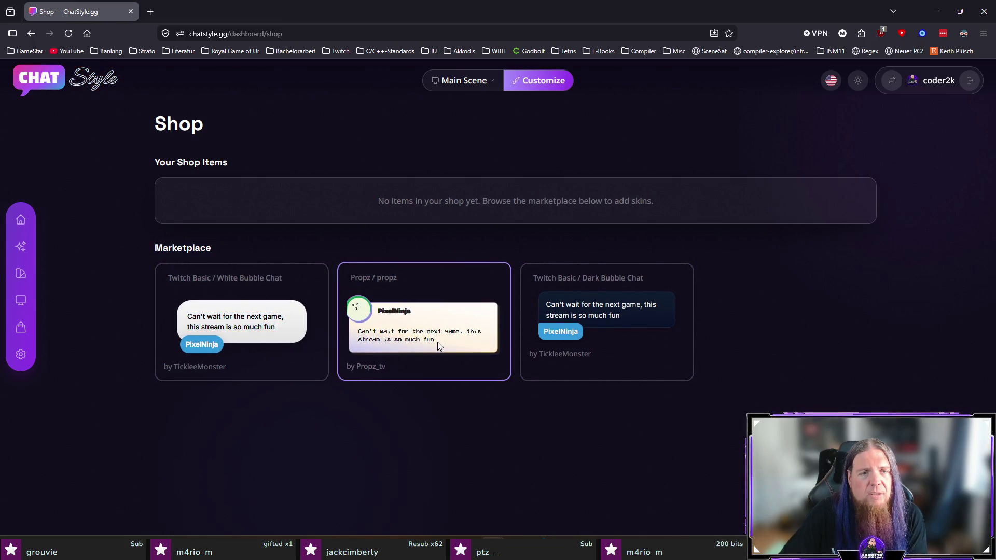
left_click_drag(418, 201, 428, 254)
left_click(428, 254)
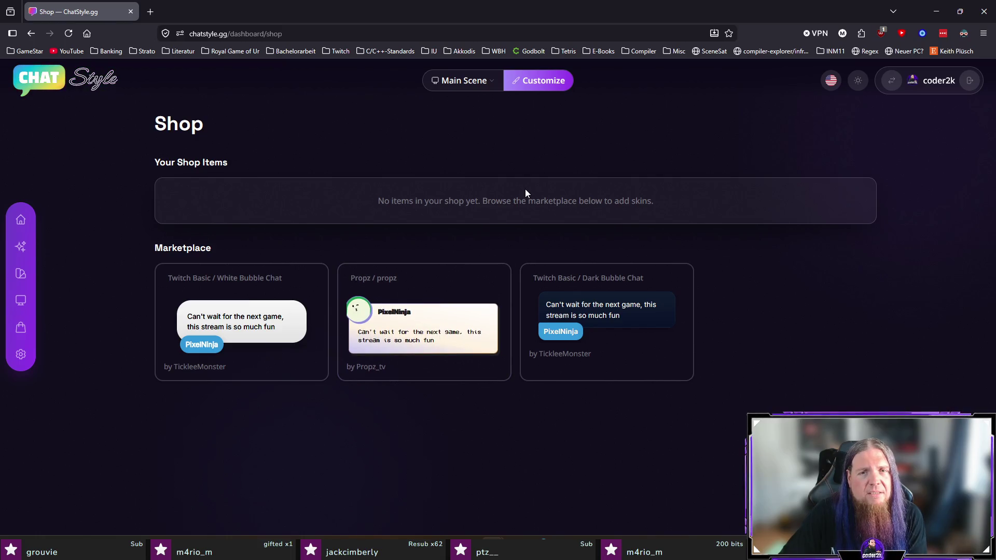
double_click(394, 312)
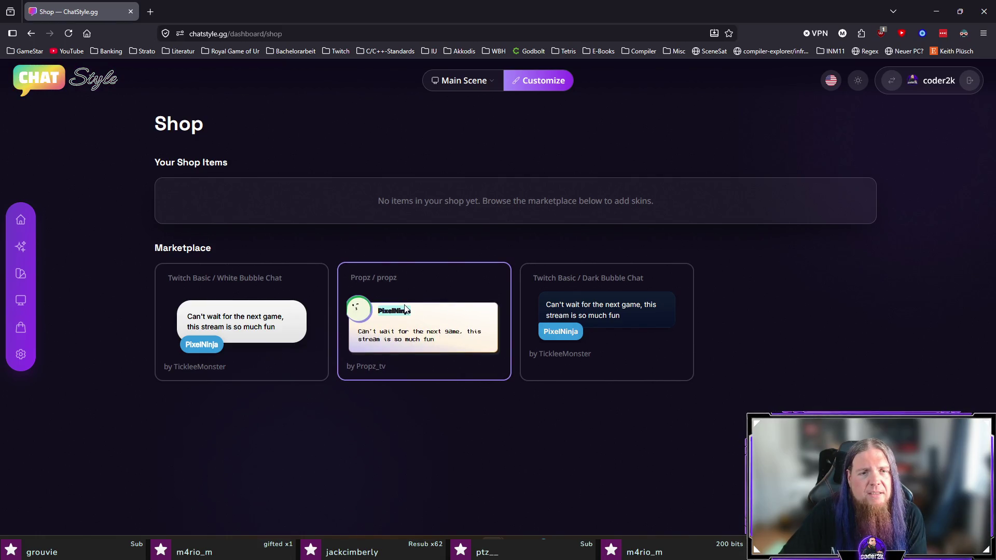
left_click(441, 441)
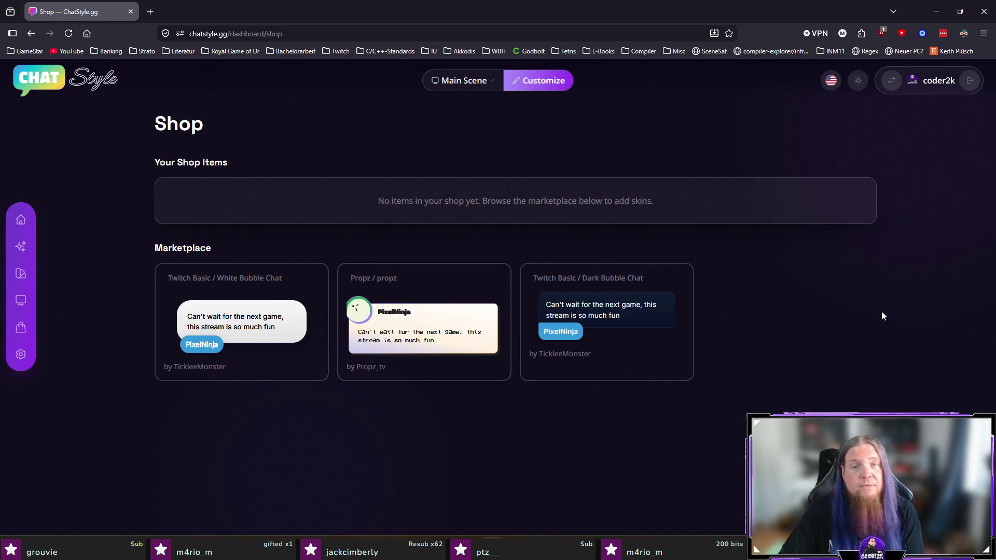
Take a region screenshot covering the Shop page area.
key("Print")
mouse_move(133, 97)
left_mouse_down()
mouse_move(826, 356)
mouse_move(890, 429)
left_mouse_up()
left_click(883, 342)
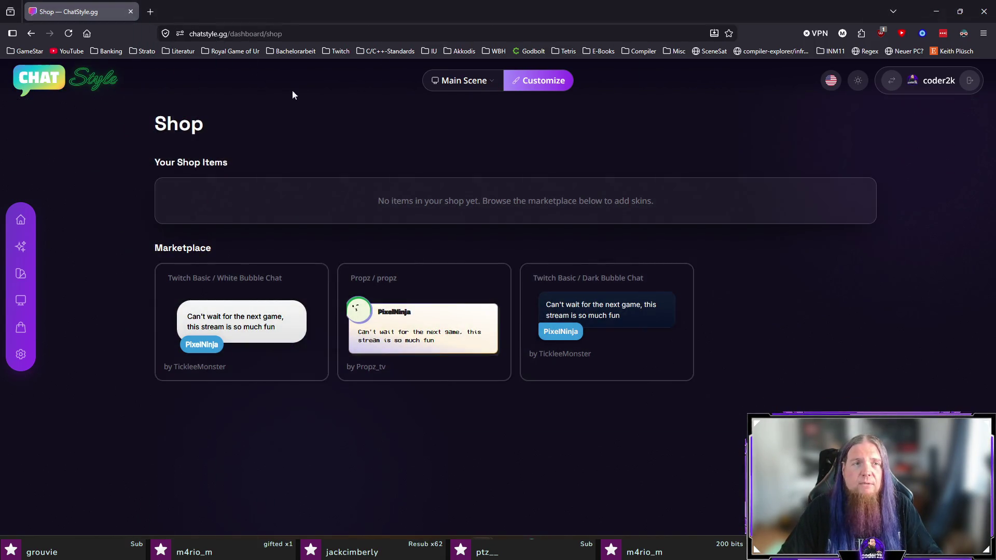
Load the new-issue page for pr0pz/chatstyle-issues in a new tab.
left_click(157, 17)
type("github.com/")
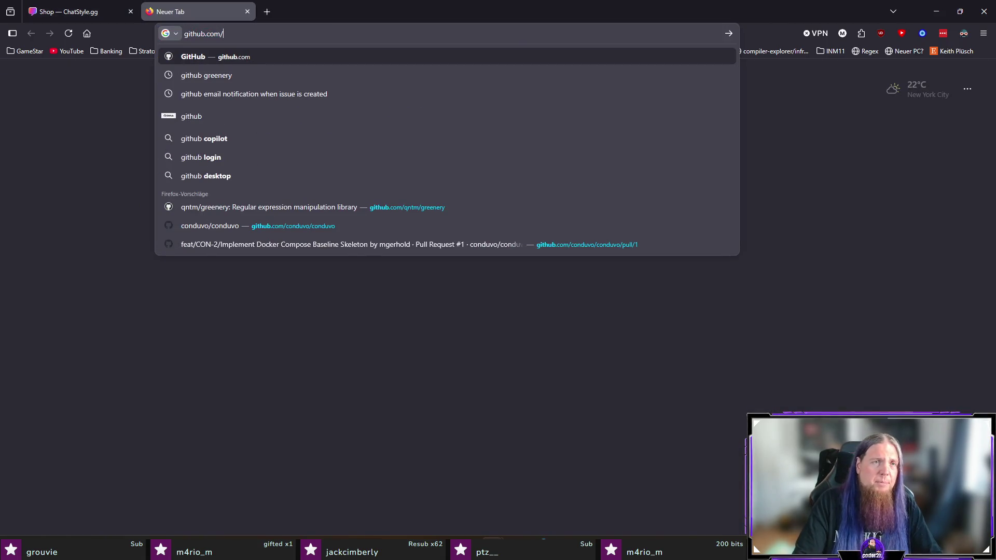
type("pro")
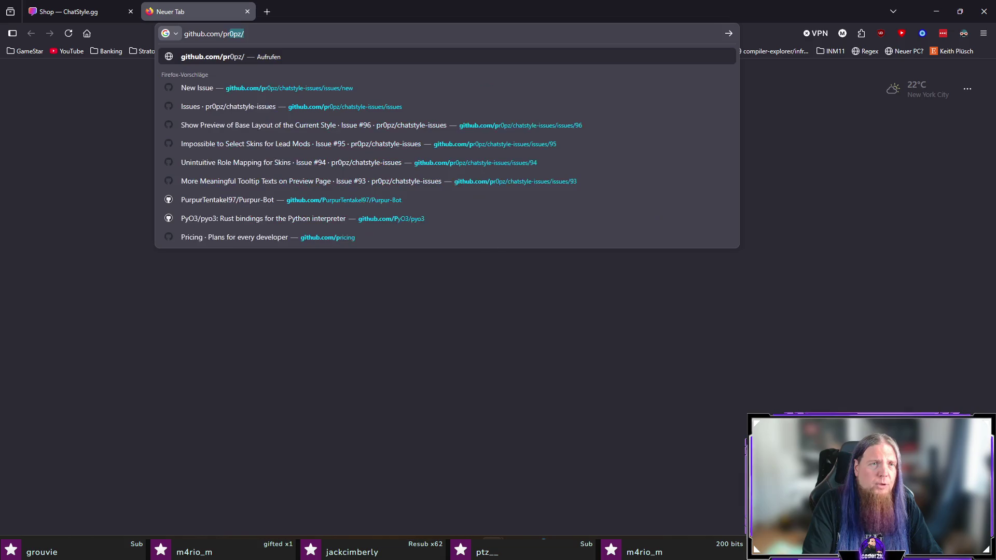
key("BackSpace")
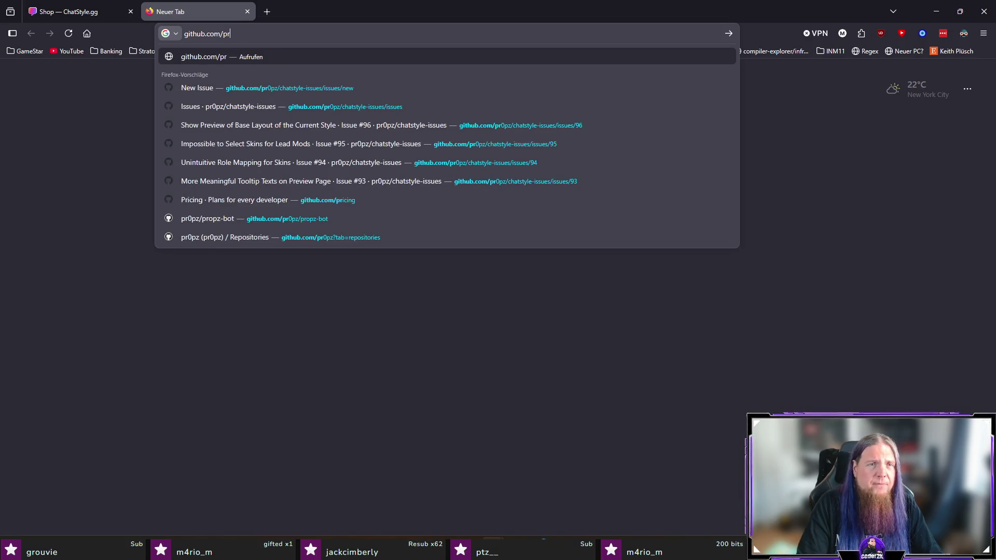
key("Down")
key("Return")
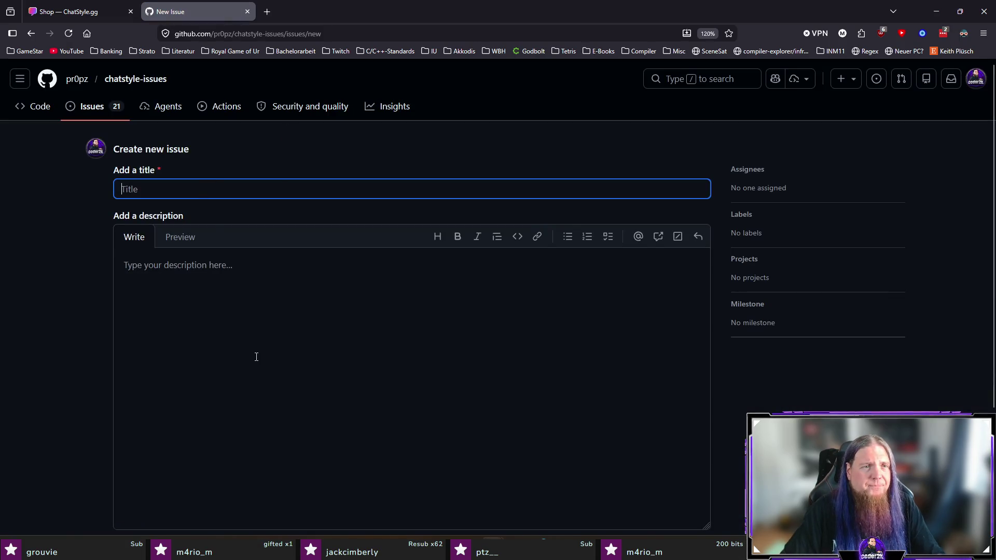
Paste the shop screenshot into the description with blank lines above it, then preview it.
left_click(307, 334)
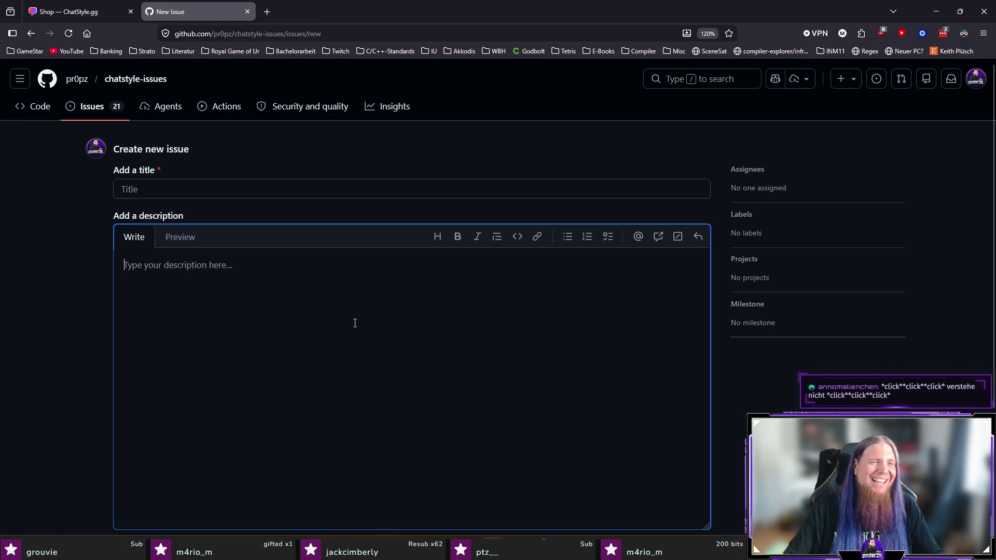
key("ctrl+v")
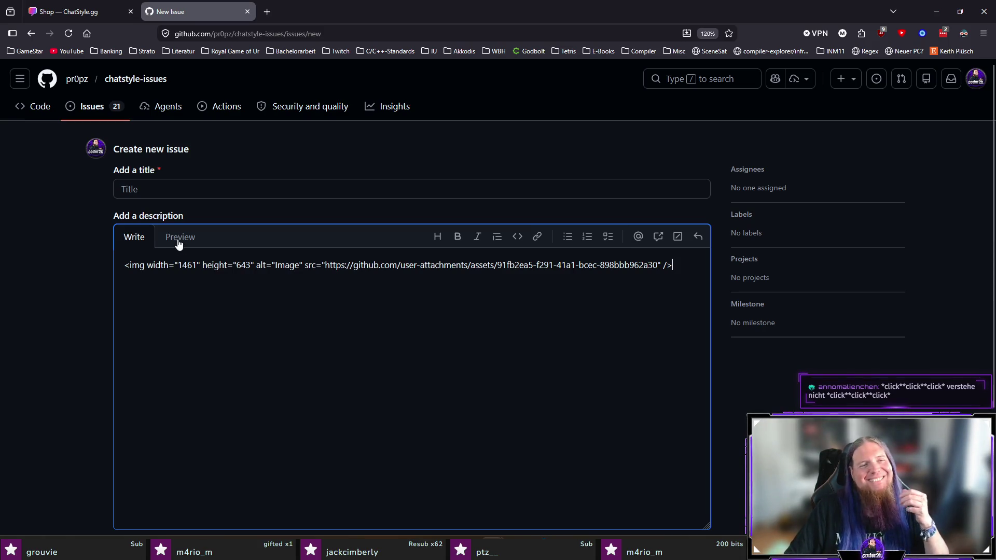
key("Home")
key("Return")
key("Return")
key("Up")
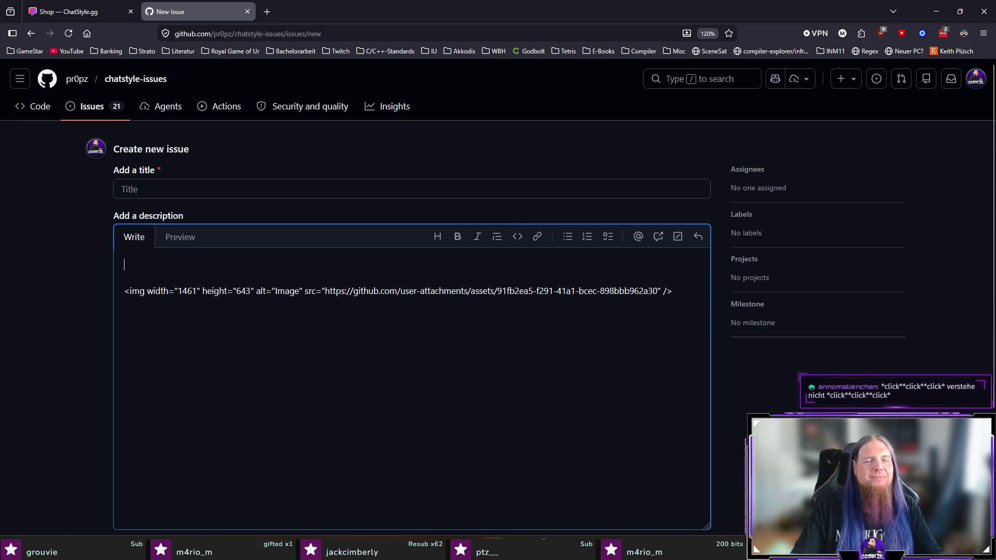
left_click(175, 251)
Copy the shop's 'No items' help text from the ChatStyle page.
left_click(67, 11)
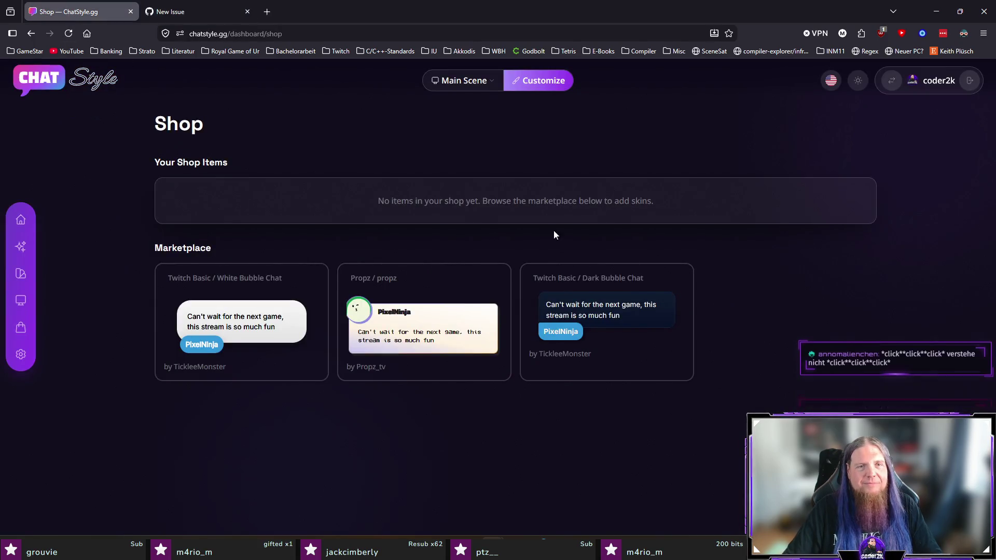
triple_click(357, 208)
key("ctrl+c")
key("ctrl+Tab")
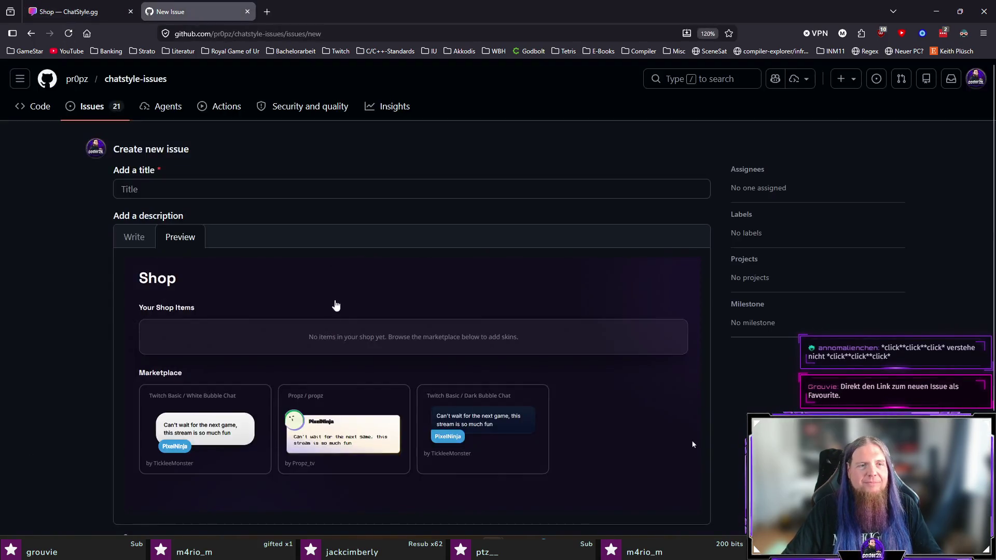
left_click(138, 239)
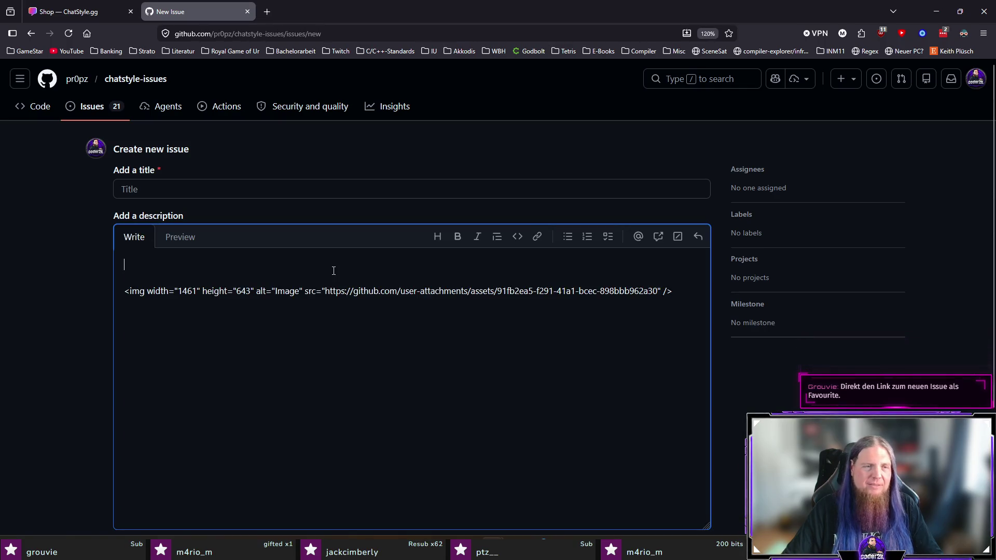
left_click(69, 12)
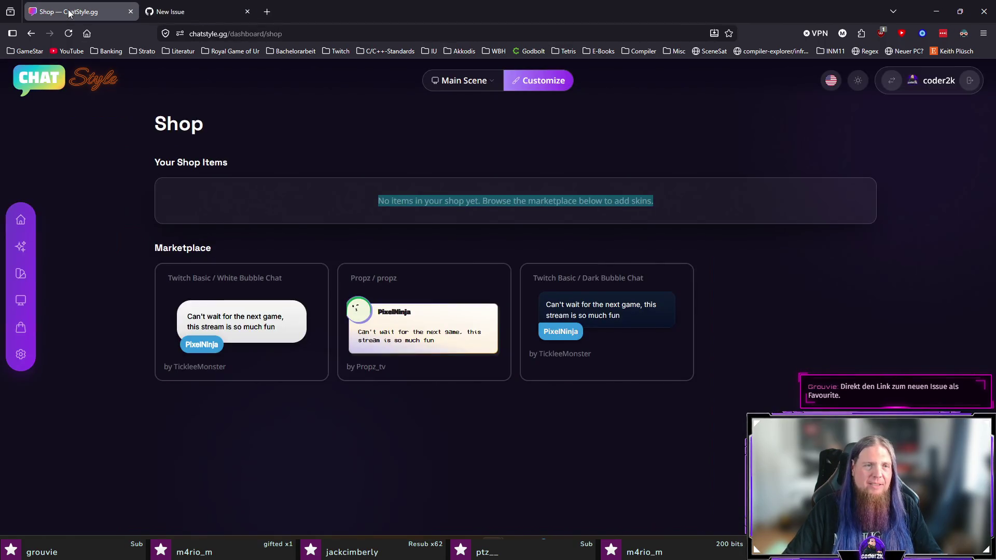
left_click(214, 12)
Write the description beginning 'The help text says', quoting the copied help text.
type("The help text s")
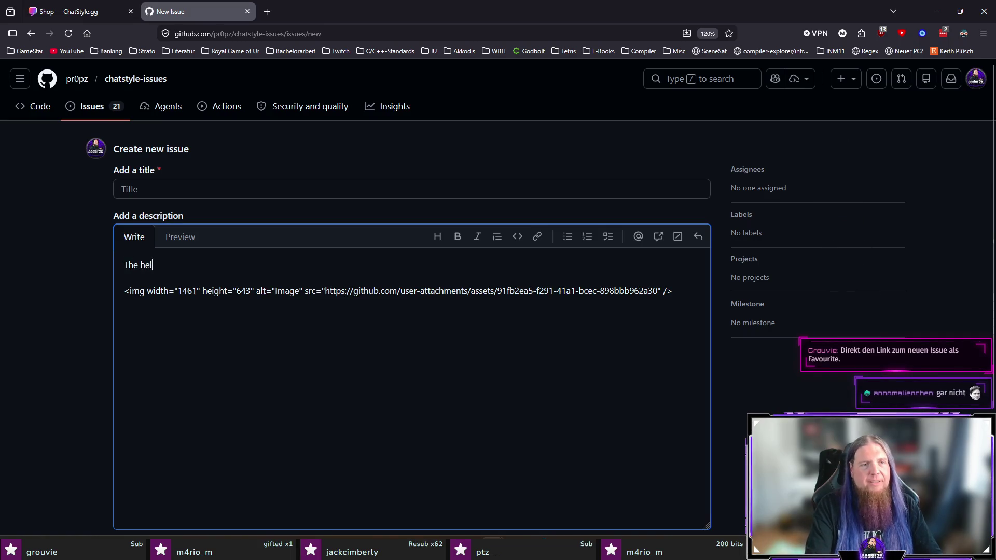
type("ays")
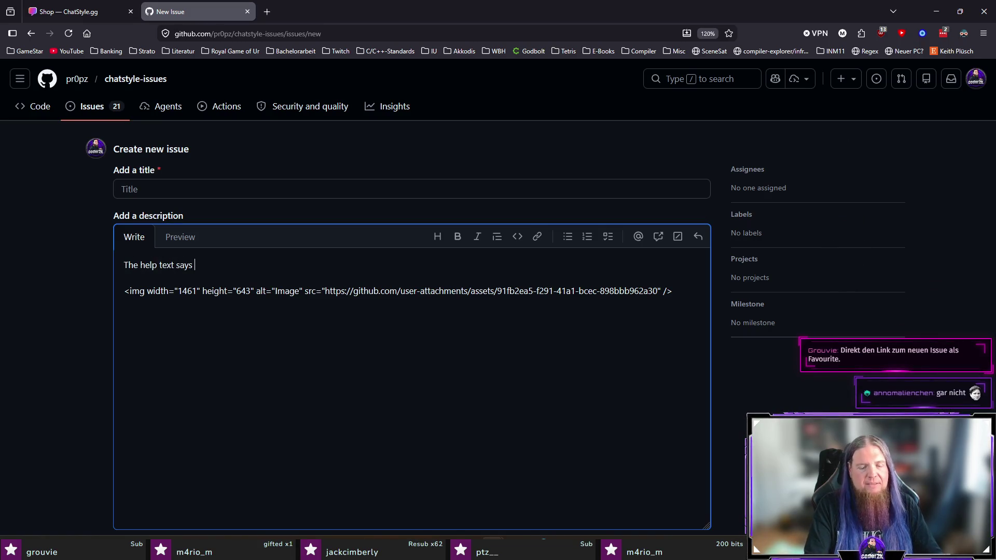
key("ctrl+v")
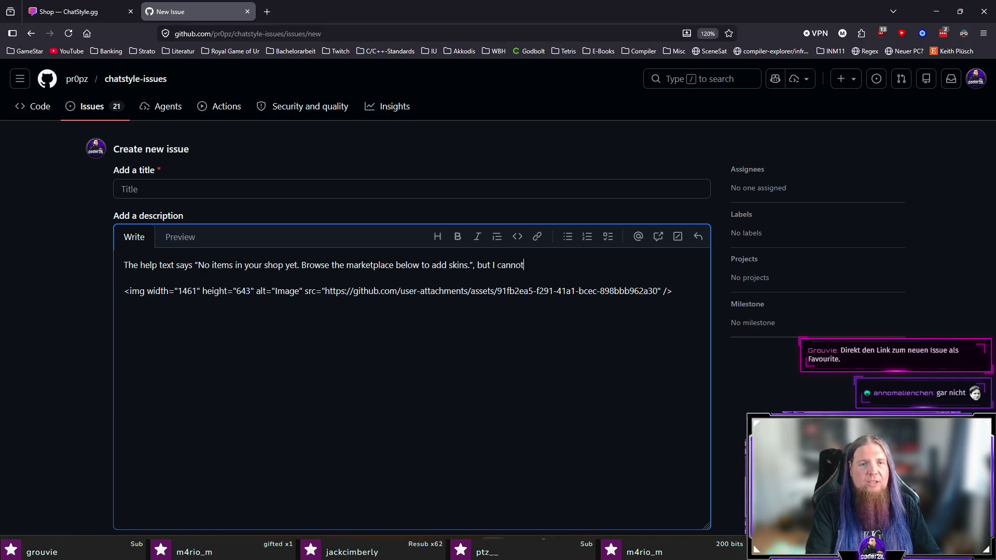
type("click on anything in the marketpla")
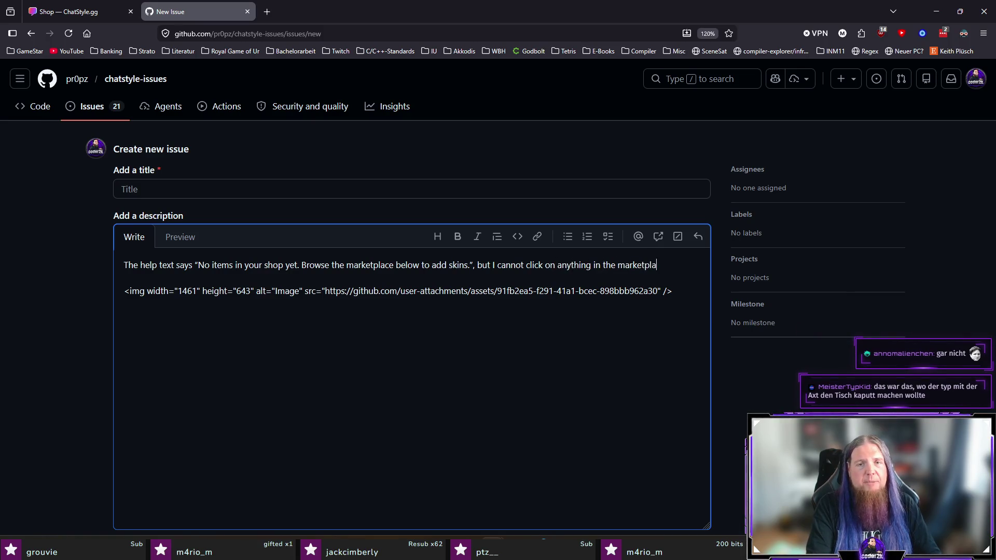
type("hich i")
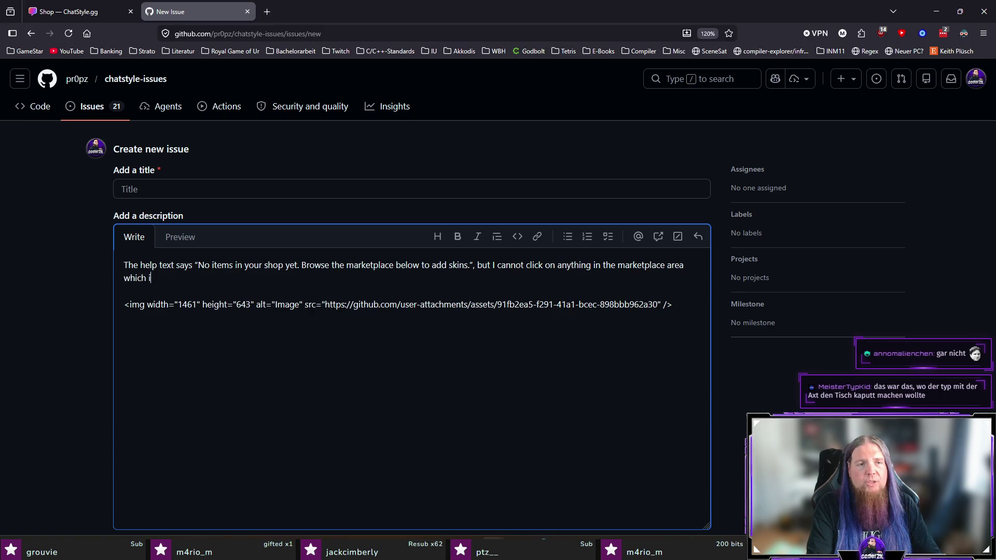
type("g.")
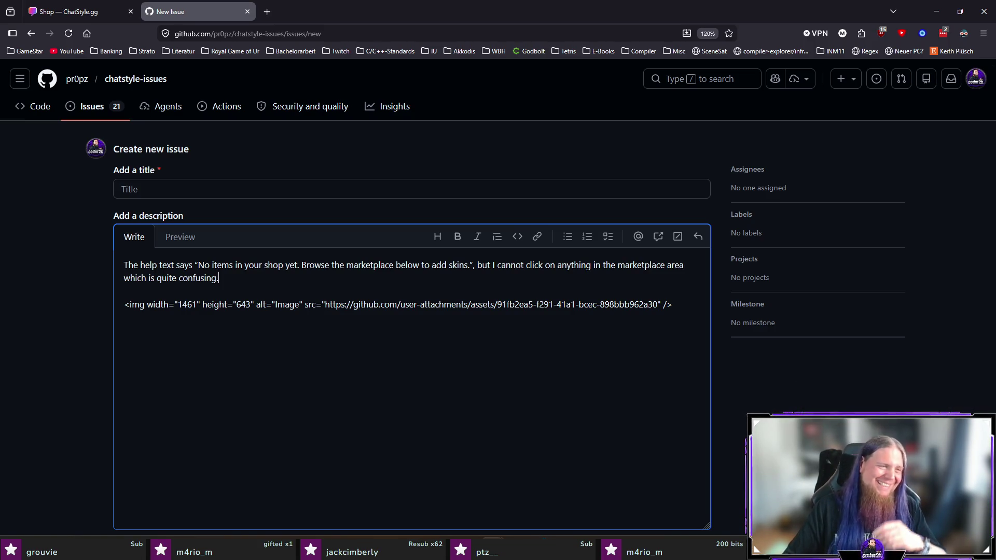
Title the issue 'Marketplace not Working on Shop Site (Maybe Intended!)'.
left_click(267, 185)
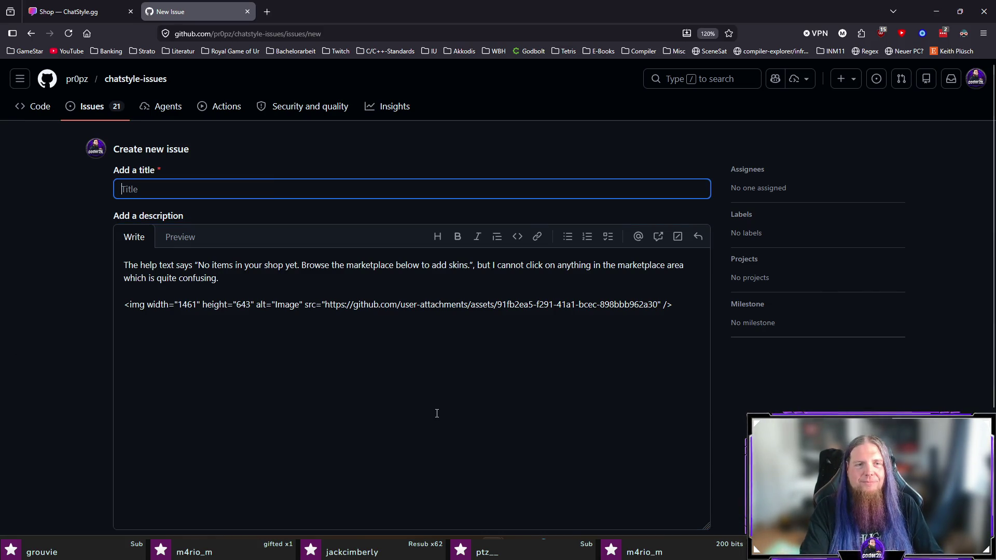
type("Marketplace not")
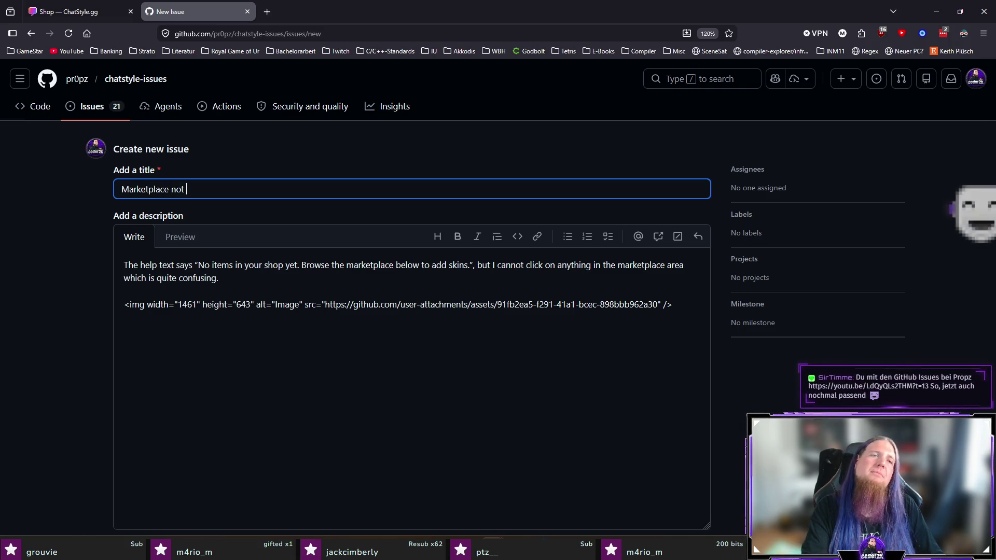
type("Working on")
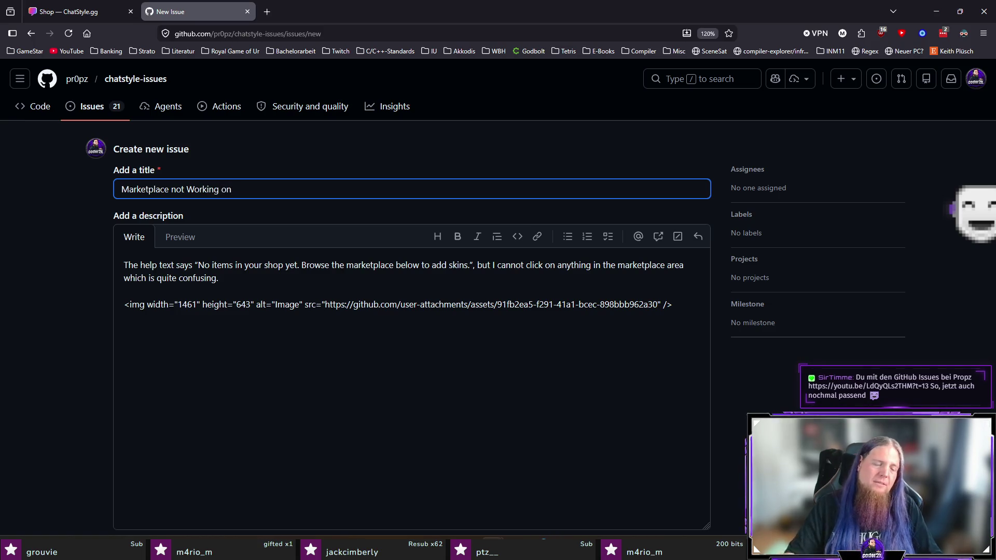
type(" Shop Site (Maybe Intended?")
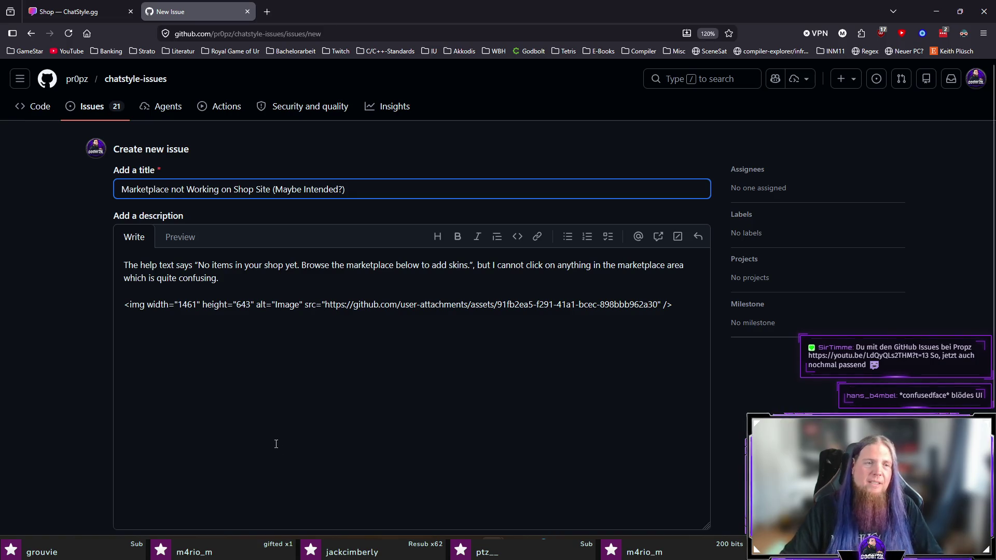
scroll(276, 443, "down", 3)
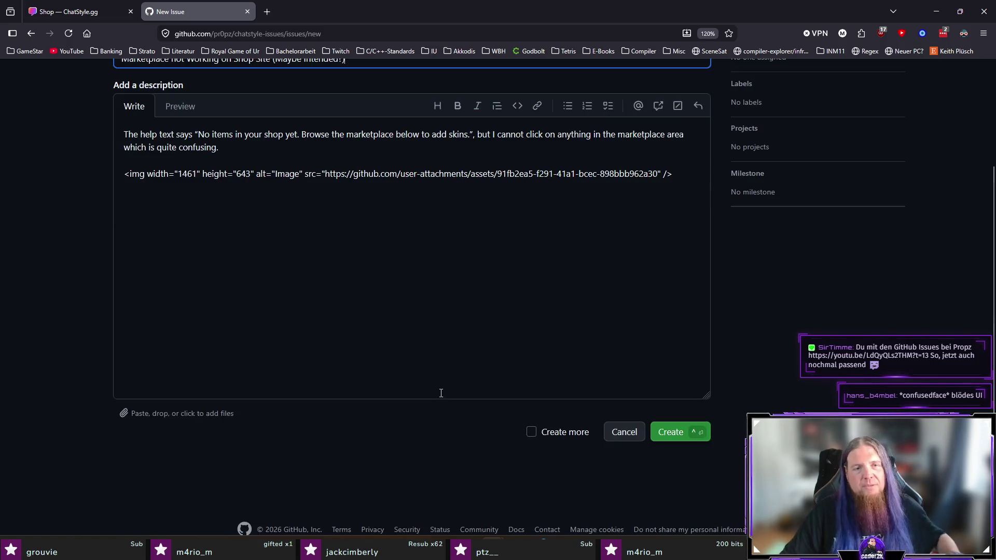
Submit the issue, creating #97, and close the YouTube video tab.
left_click(676, 427)
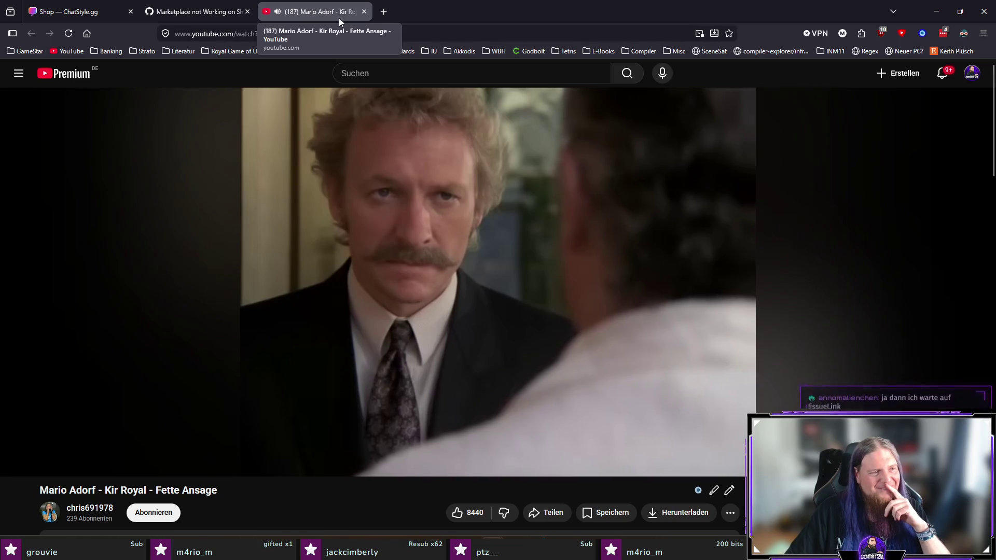
middle_click(339, 18)
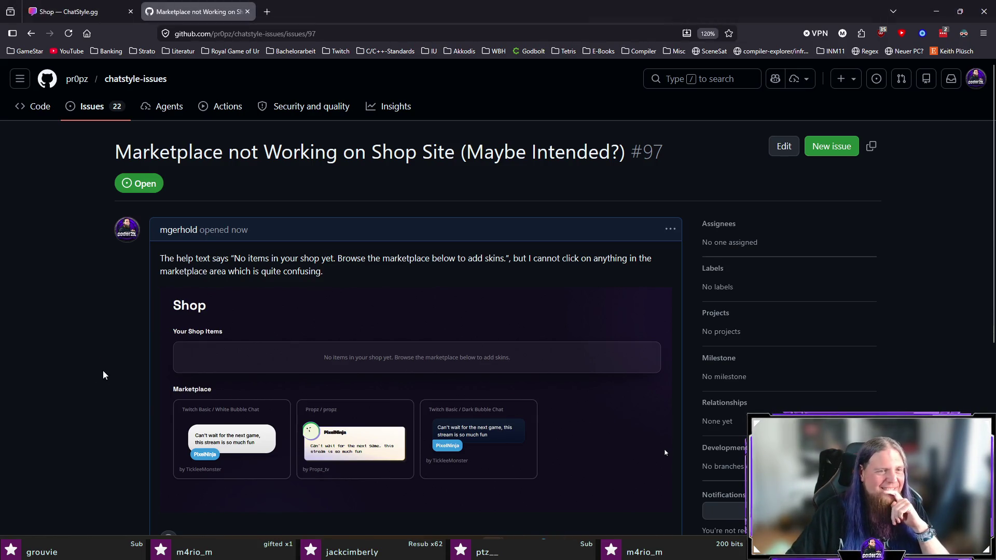
scroll(106, 370, "down", 5)
scroll(111, 358, "up", 5)
Highlight the Shop and Marketplace headings, then open Styles listing coder2k, 0xLia and Comic Pop.
left_click(67, 13)
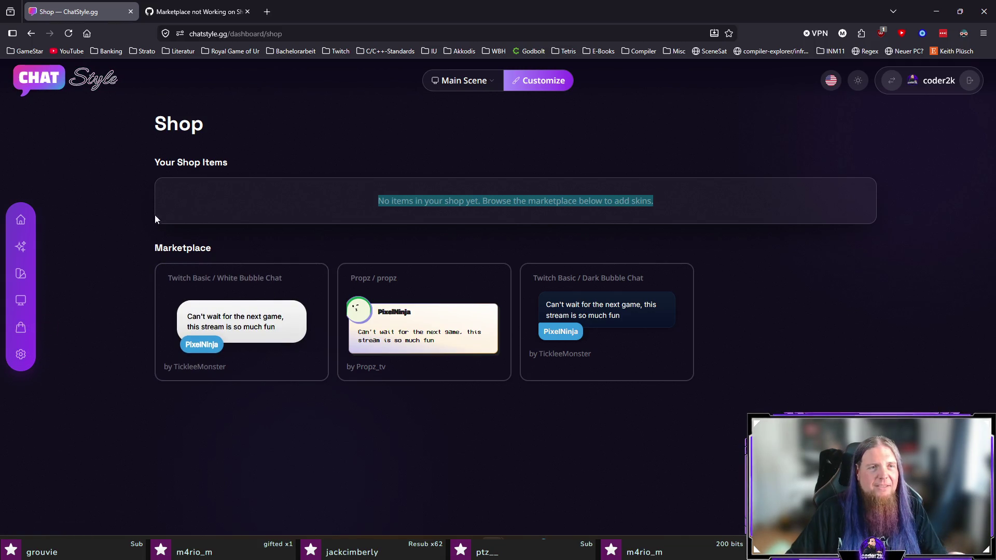
double_click(166, 124)
left_click(223, 123)
double_click(207, 248)
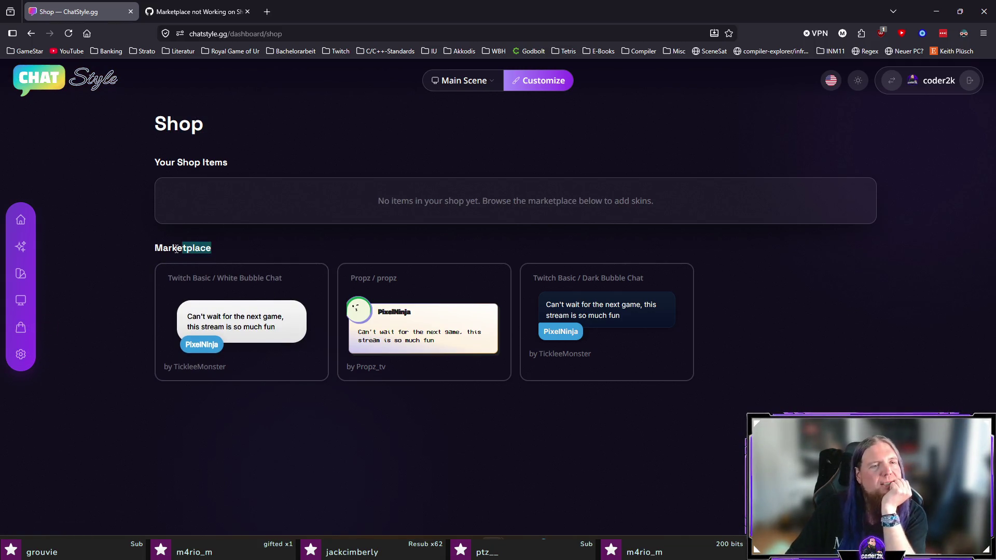
left_click(307, 248)
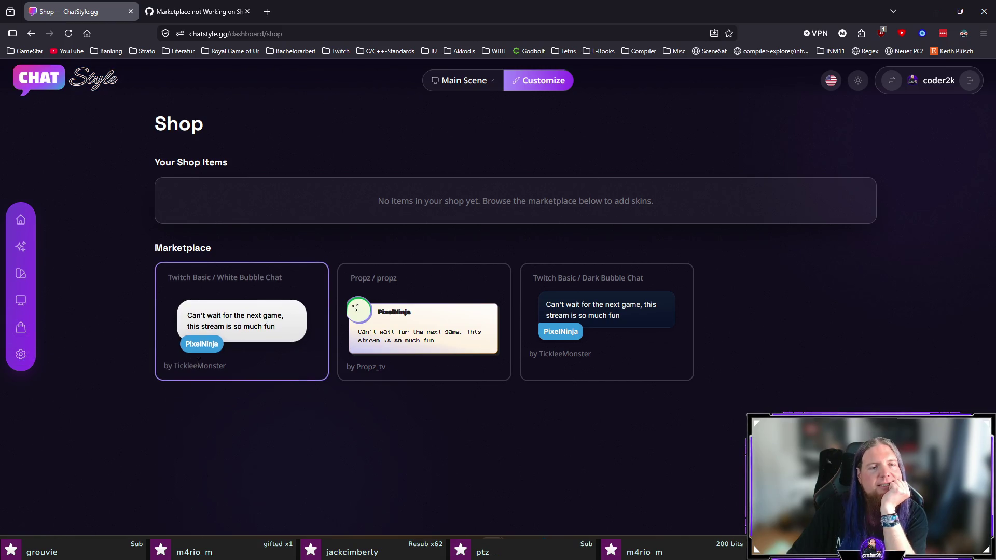
left_click(20, 248)
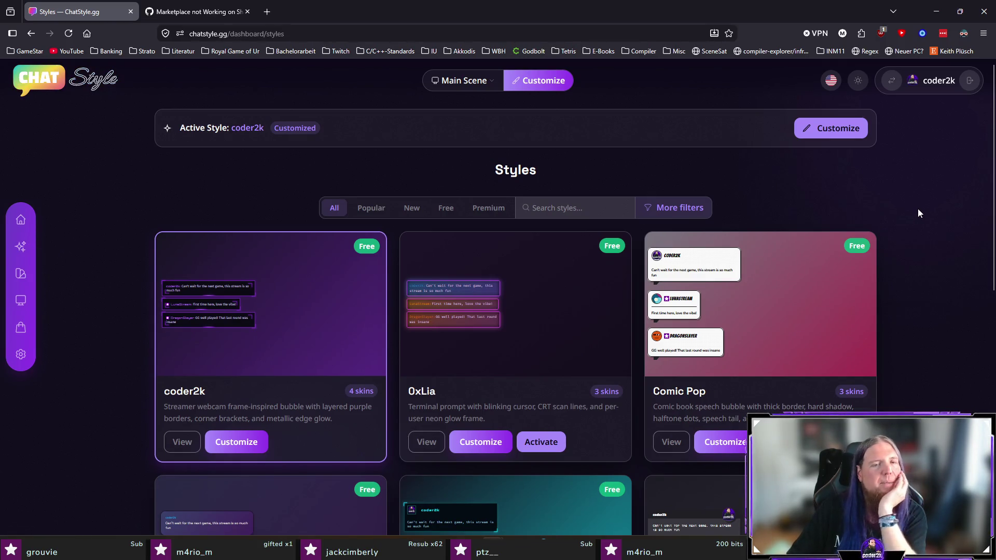
scroll(917, 208, "down", 2)
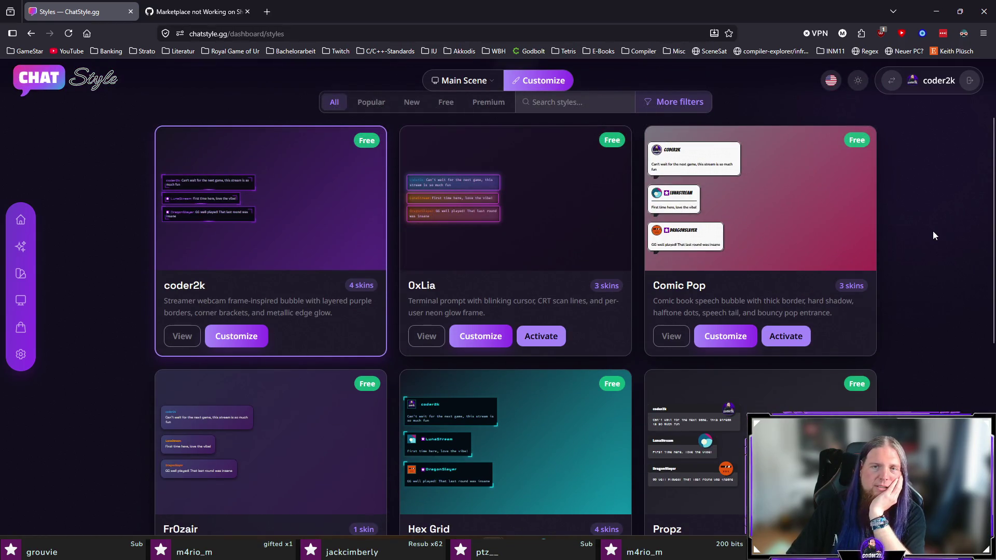
scroll(932, 231, "down", 5)
scroll(933, 236, "down", 2)
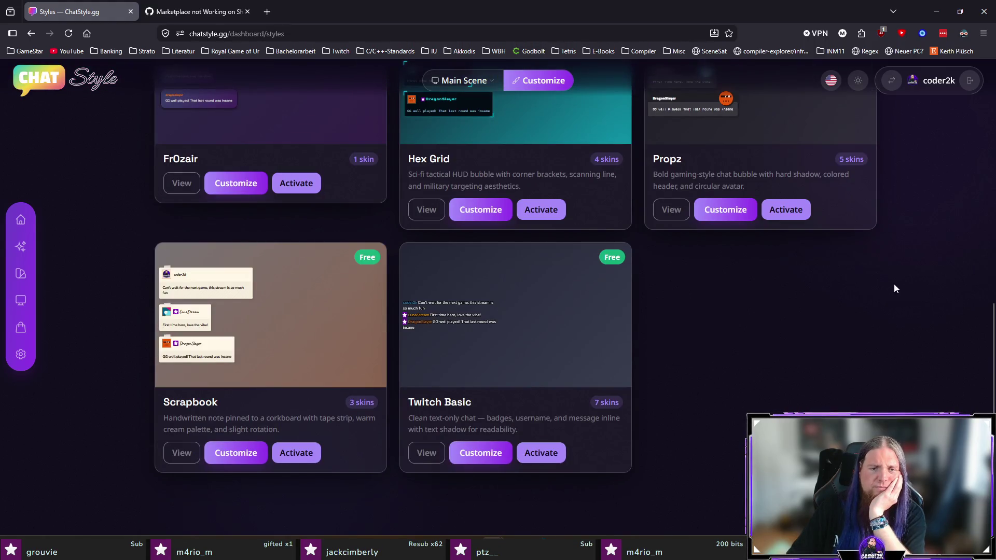
left_click(19, 331)
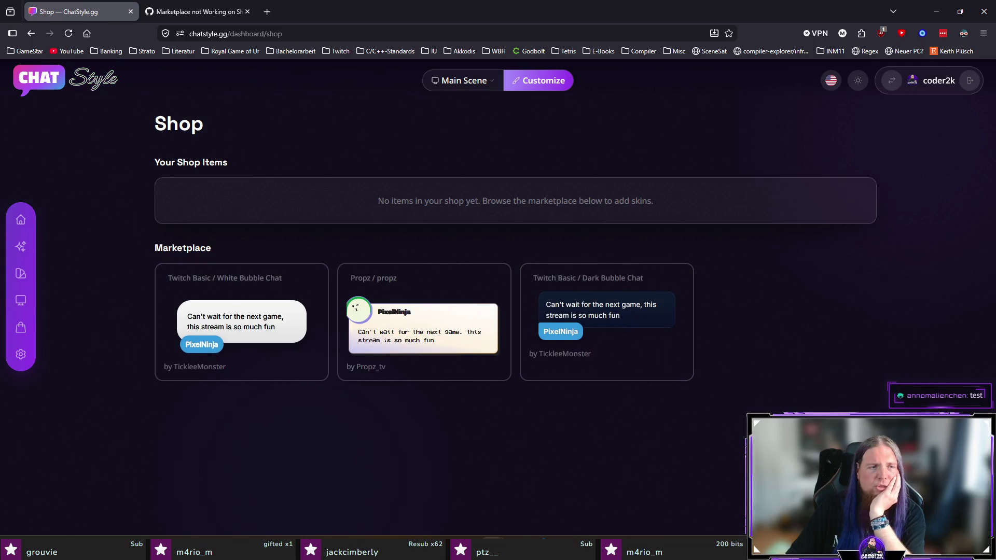
left_click(18, 249)
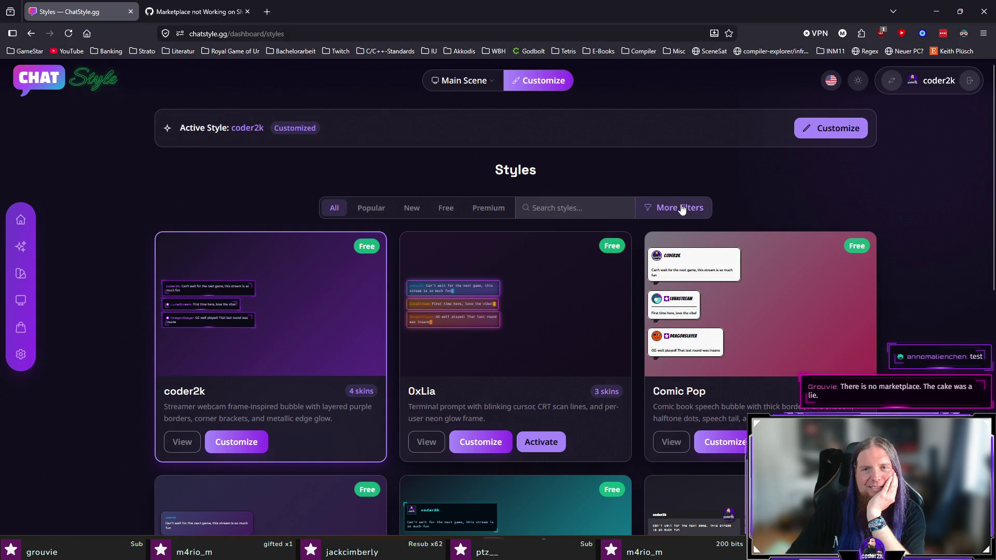
scroll(953, 263, "down", 5)
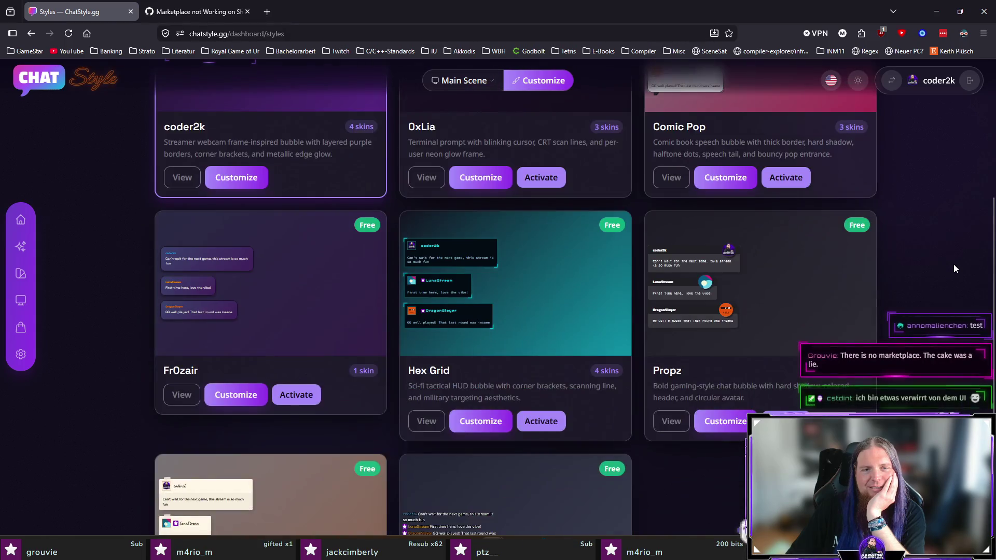
scroll(953, 264, "down", 2)
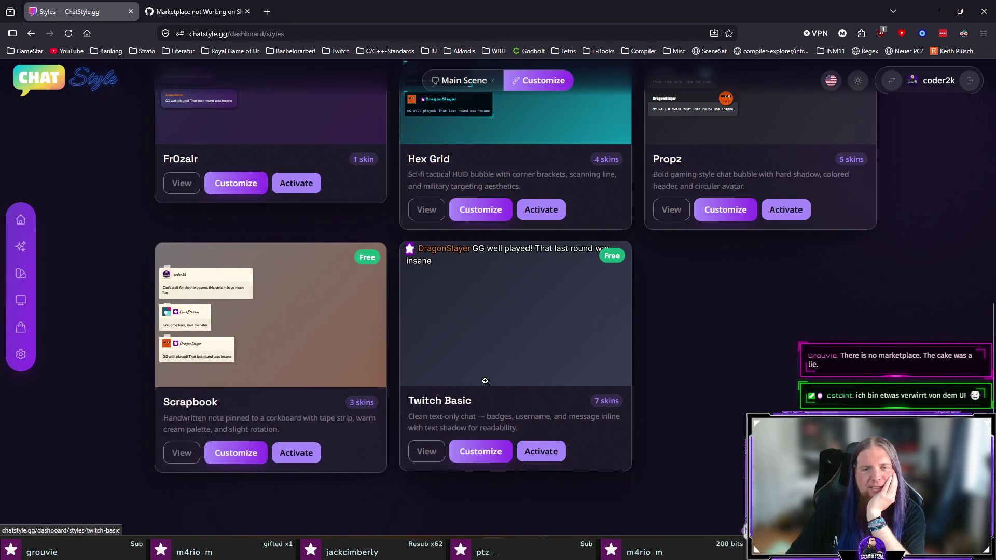
scroll(744, 372, "up", 3)
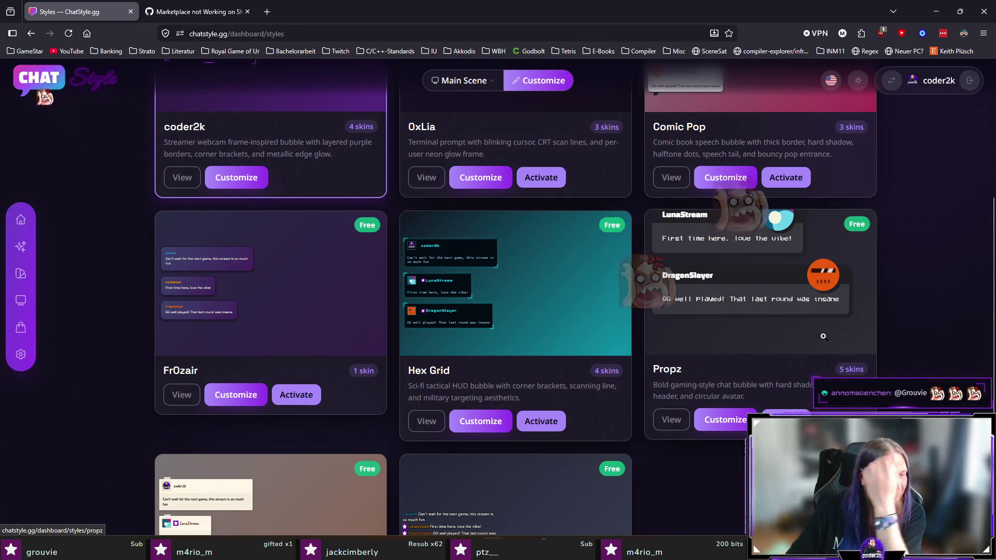
Scroll through the Propz style's detail page, then return to the Skins dashboard.
left_click(671, 420)
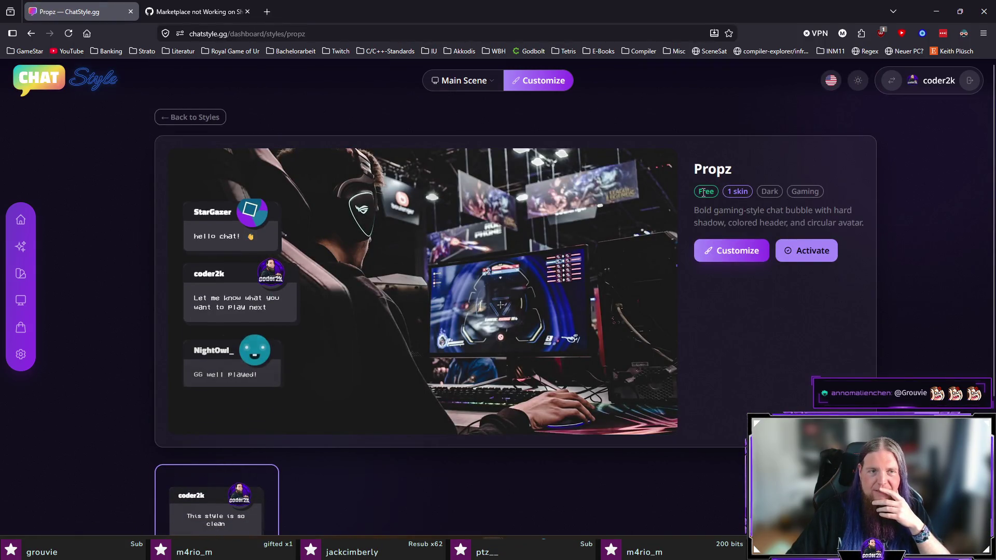
scroll(716, 273, "down", 3)
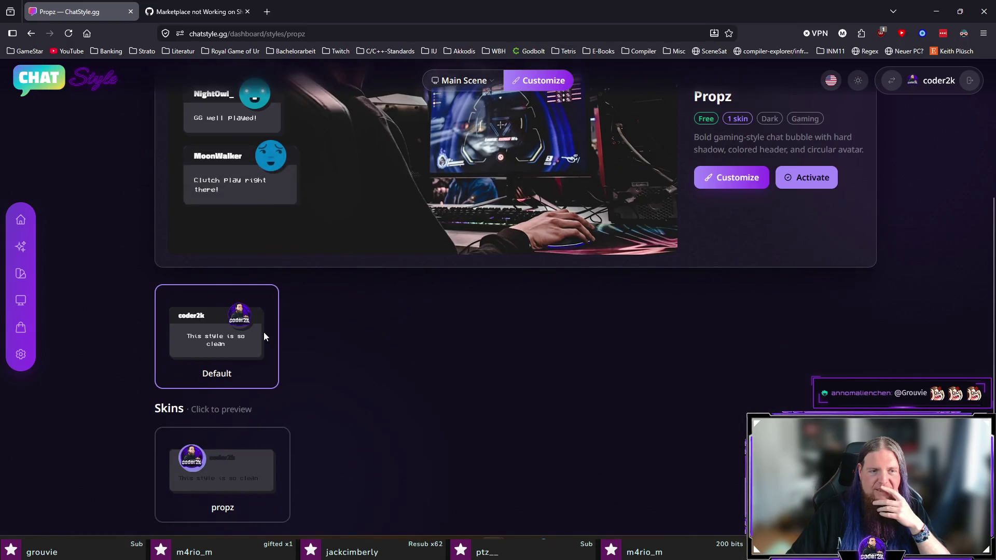
scroll(373, 341, "up", 3)
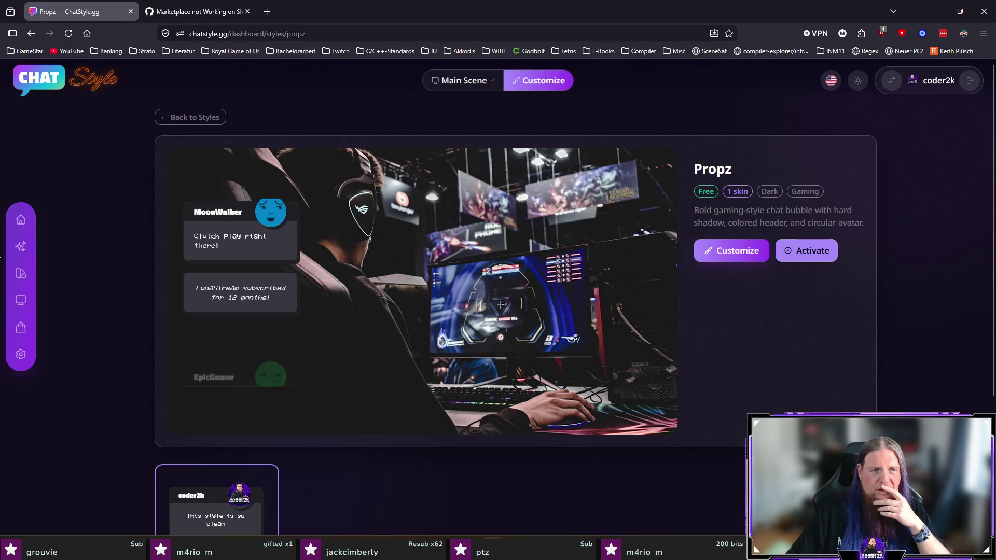
left_click(21, 274)
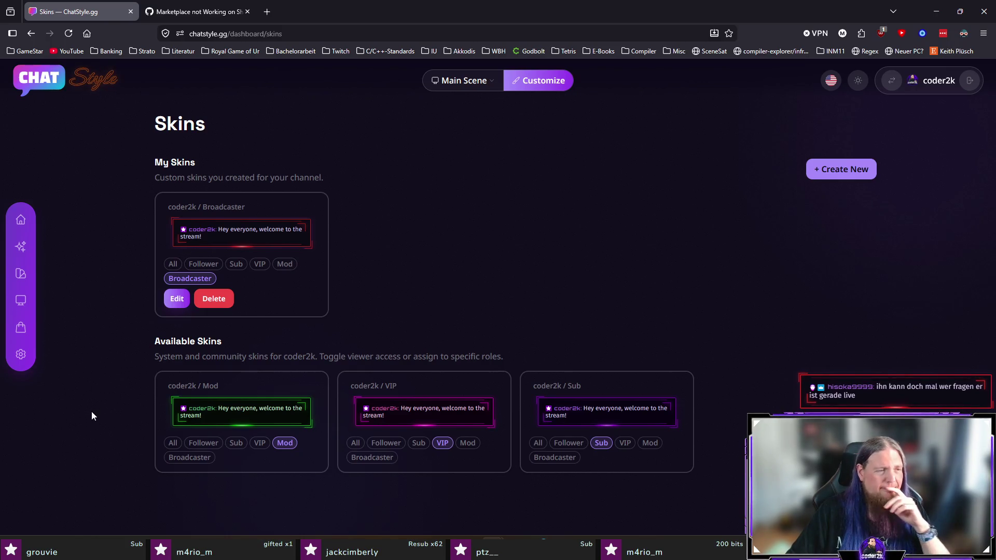
Load the twitch.tv/propz_tv channel page in a new tab.
left_click(265, 16)
type("twitch.tv/")
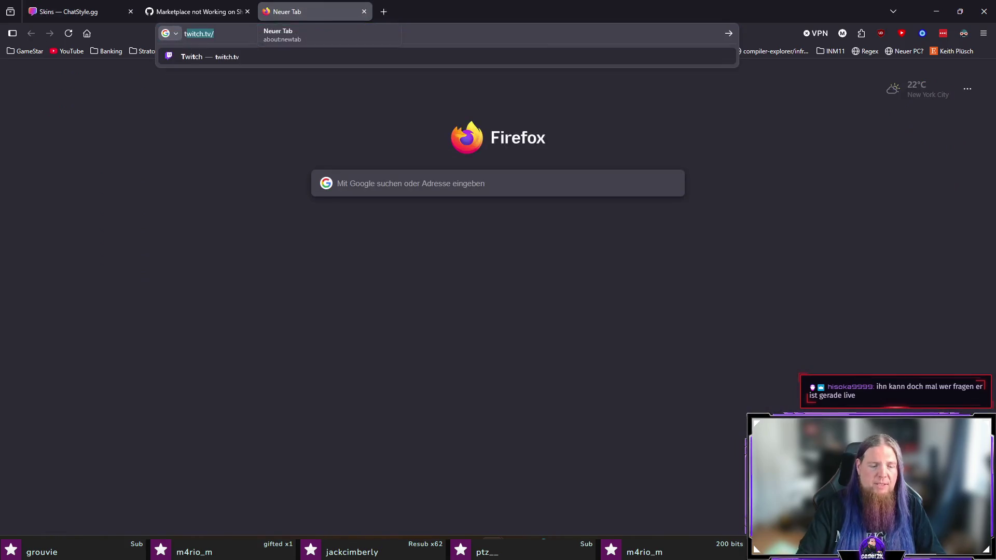
type("propz_tv")
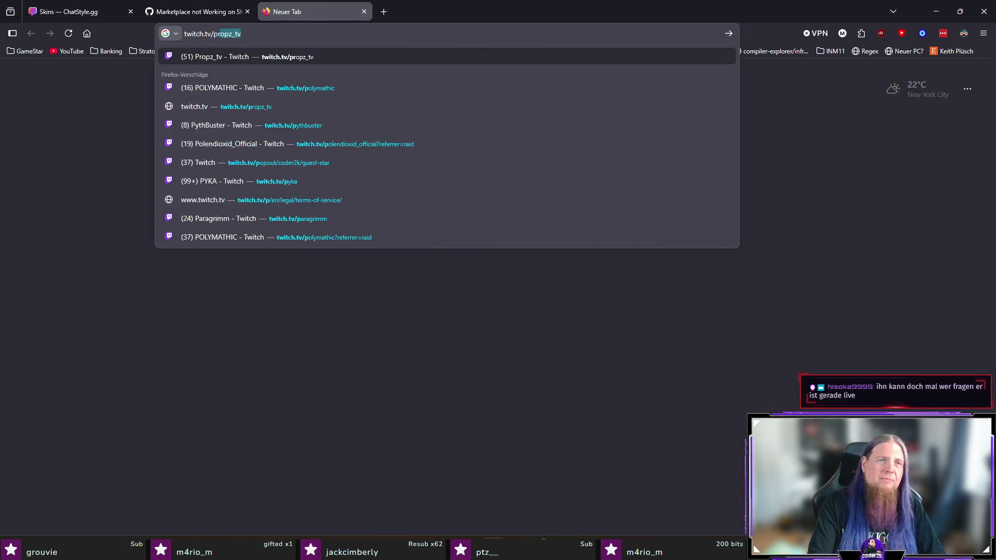
key("Return")
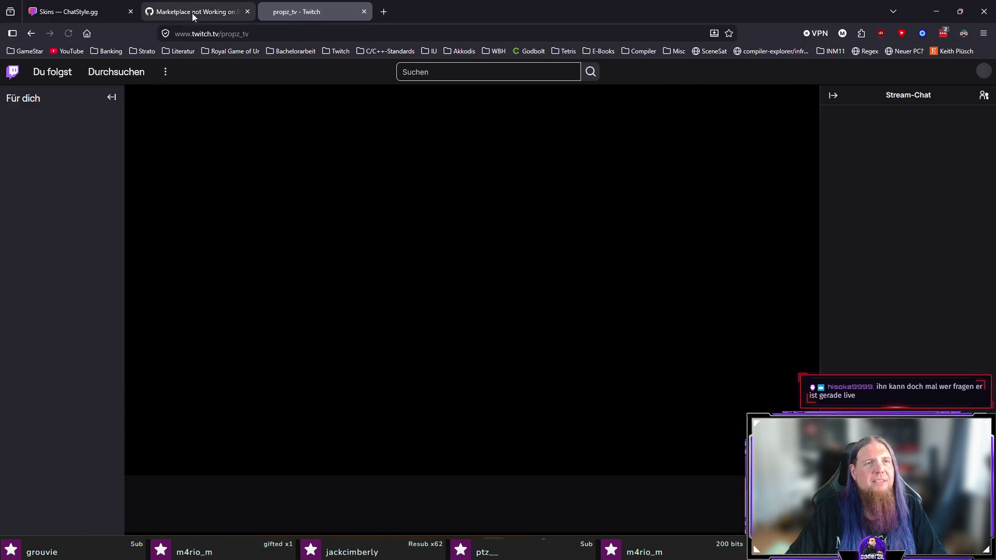
Glance at the GitHub issue, then select the Available Skins description on ChatStyle.
left_click(197, 11)
left_click(78, 12)
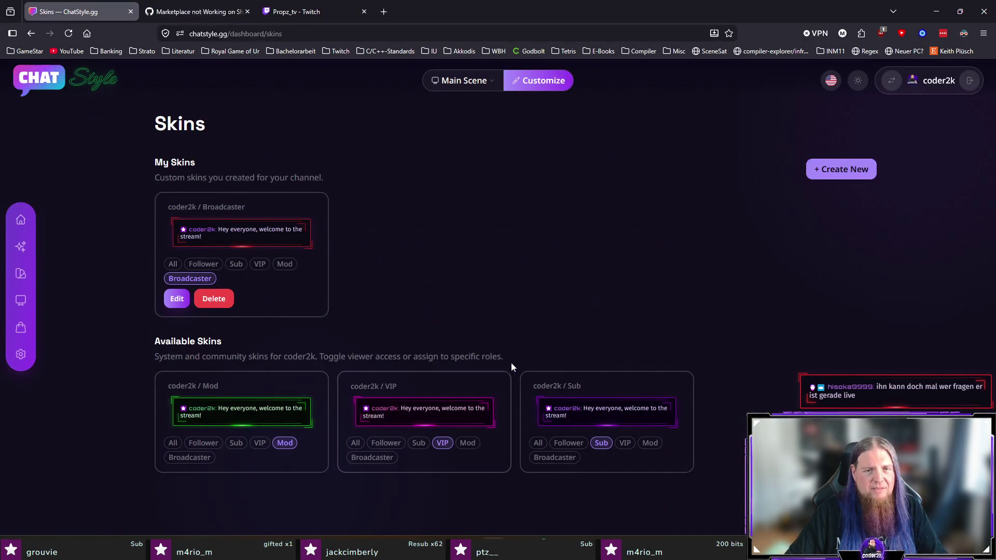
mouse_move(518, 356)
left_mouse_down()
mouse_move(144, 358)
mouse_move(153, 339)
left_mouse_up()
left_click(307, 366)
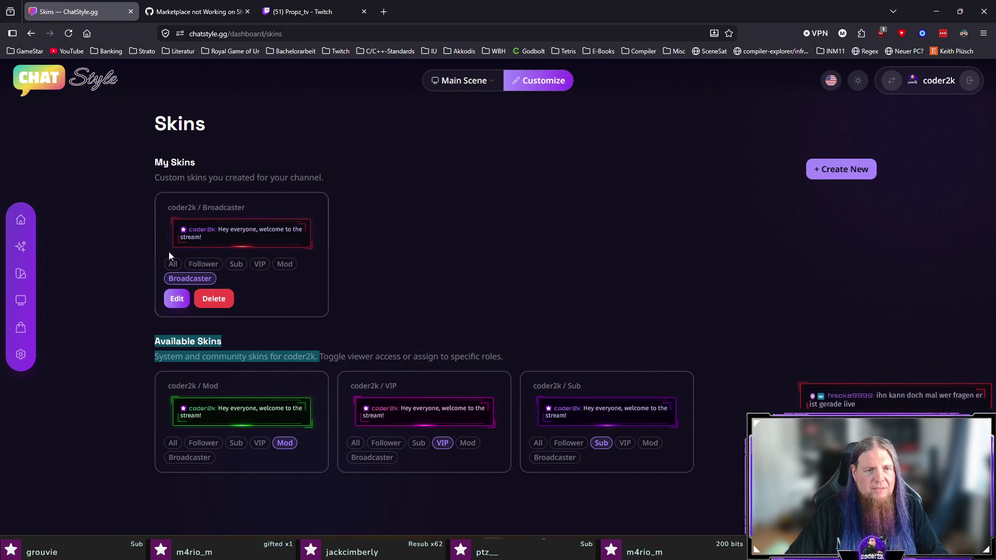
Show the Propz_tv stream view with chat, then close the Twitch tab.
left_click(314, 12)
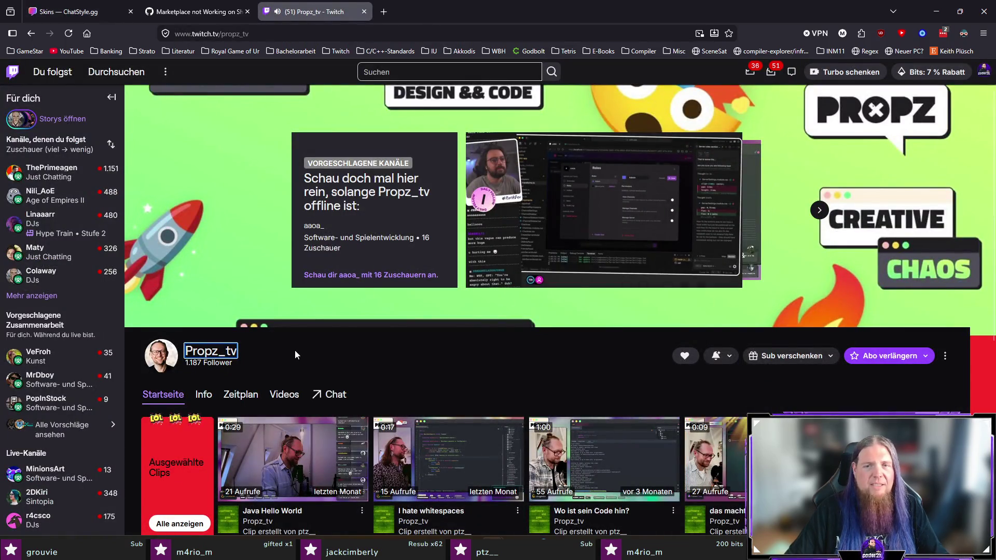
left_click(218, 348)
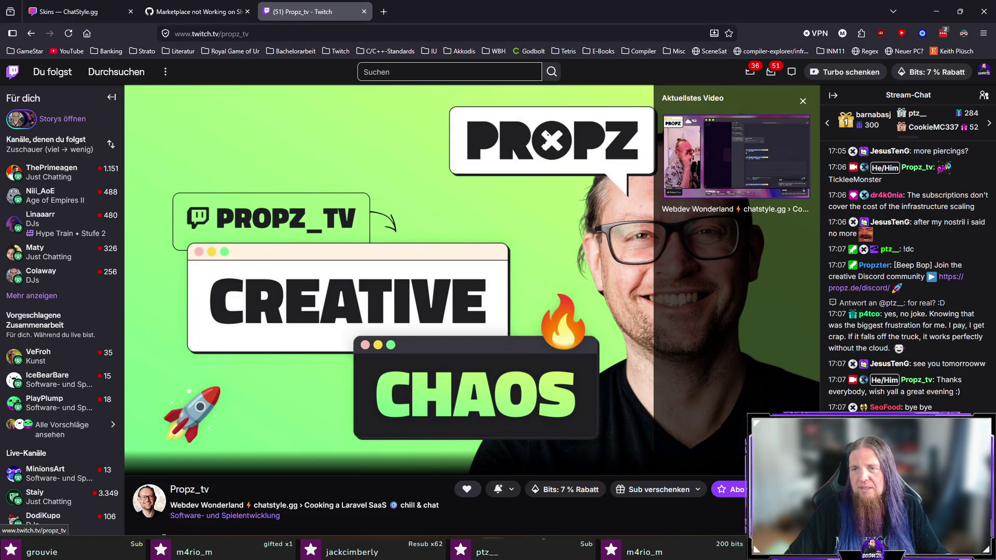
middle_click(299, 7)
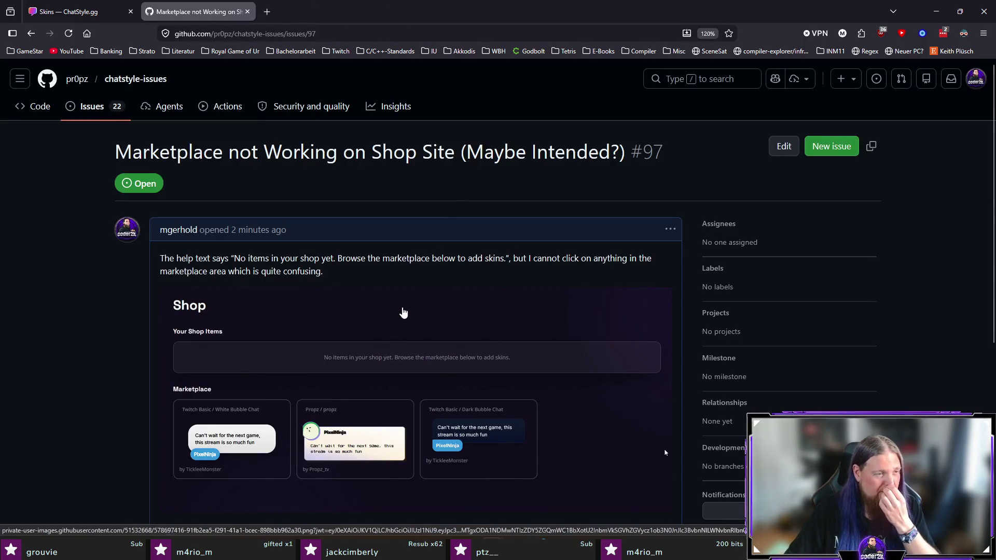